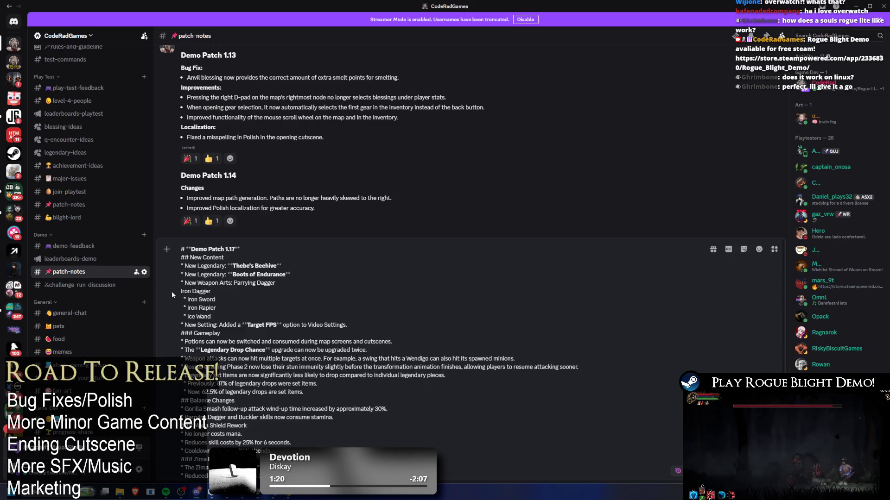
Join Iron Sword, Iron Rapier and Ice Wand onto one comma-separated weapon arts line
{"action": "type", "text": ", Iron Dagger"}
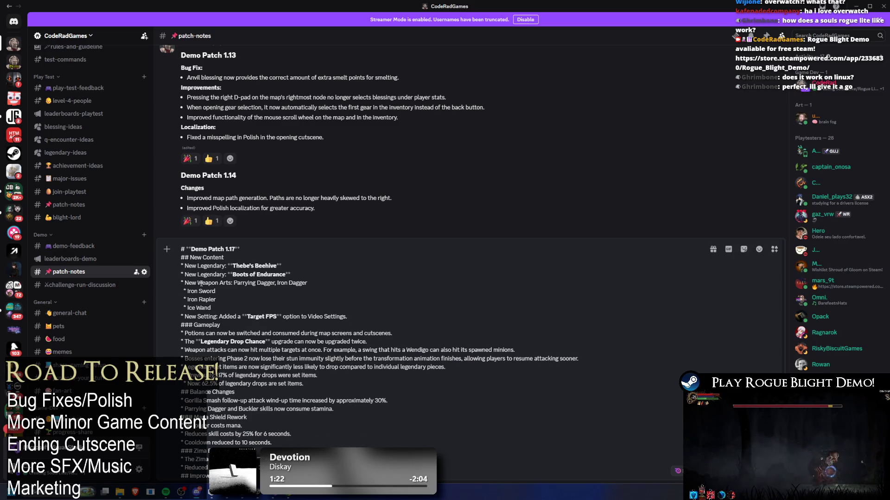
{"action": "left_click", "coordinate": [187, 292]}
{"action": "key", "text": "BackSpace"}
{"action": "key", "text": "BackSpace"}
{"action": "key", "text": "BackSpace"}
{"action": "key", "text": "BackSpace"}
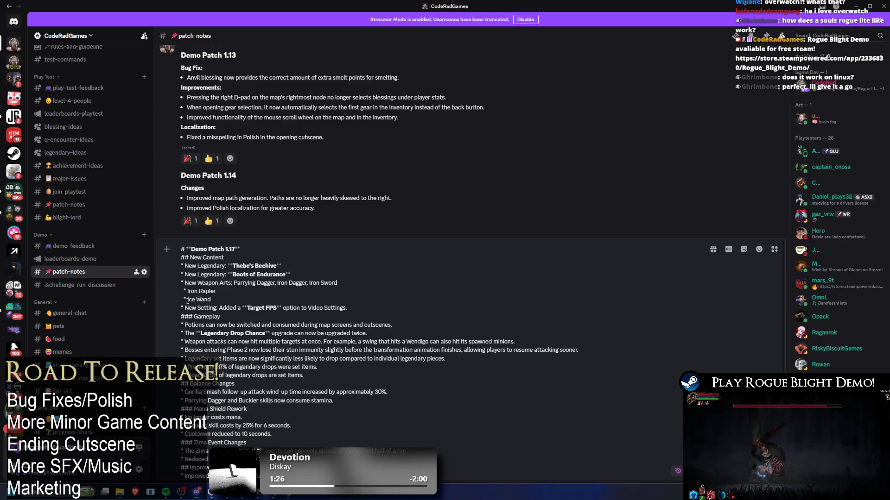
{"action": "left_click", "coordinate": [183, 291]}
{"action": "key", "text": "BackSpace"}
{"action": "key", "text": "BackSpace"}
{"action": "key", "text": "BackSpace"}
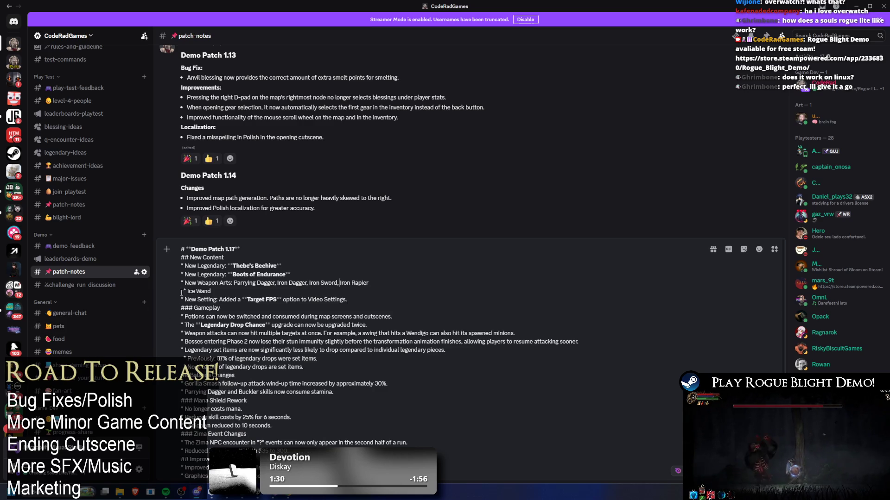
{"action": "left_click", "coordinate": [187, 291]}
{"action": "key", "text": "BackSpace"}
{"action": "key", "text": "BackSpace"}
{"action": "key", "text": "BackSpace"}
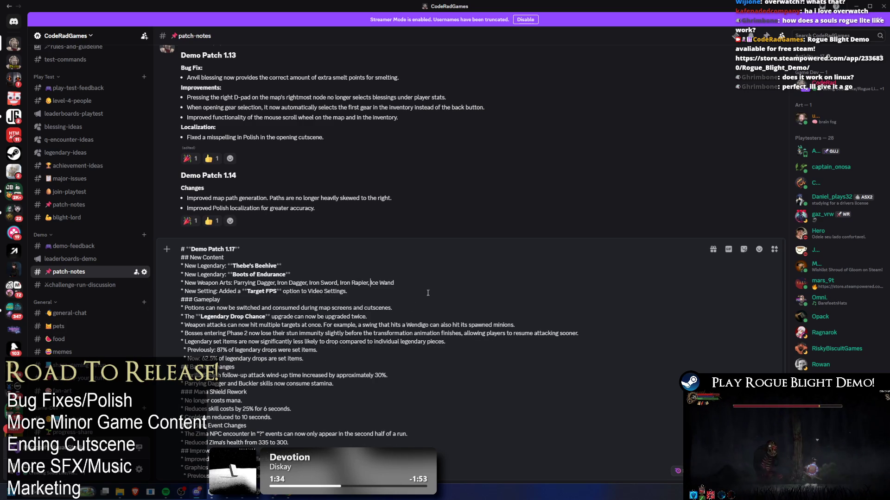
Try sending the draft and dismiss the message-too-long warning
{"action": "key", "text": "Return"}
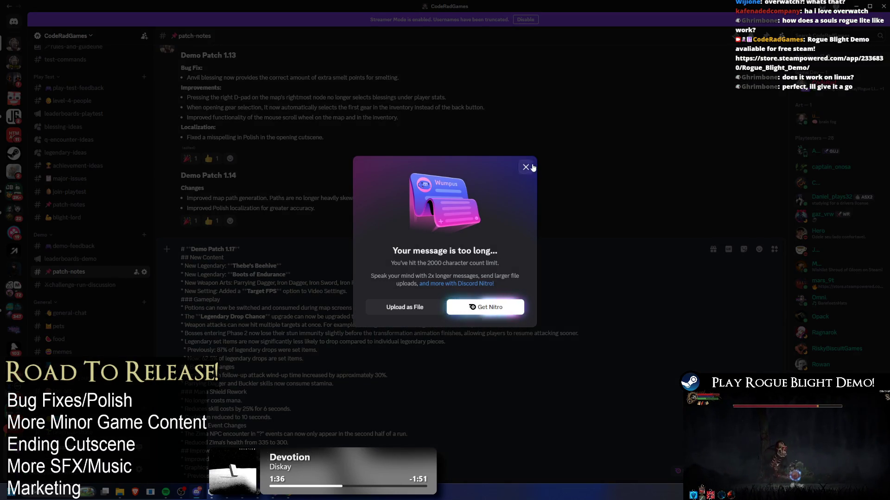
{"action": "left_click", "coordinate": [527, 168]}
{"action": "scroll", "coordinate": [270, 317], "scroll_direction": "down", "scroll_amount": 2}
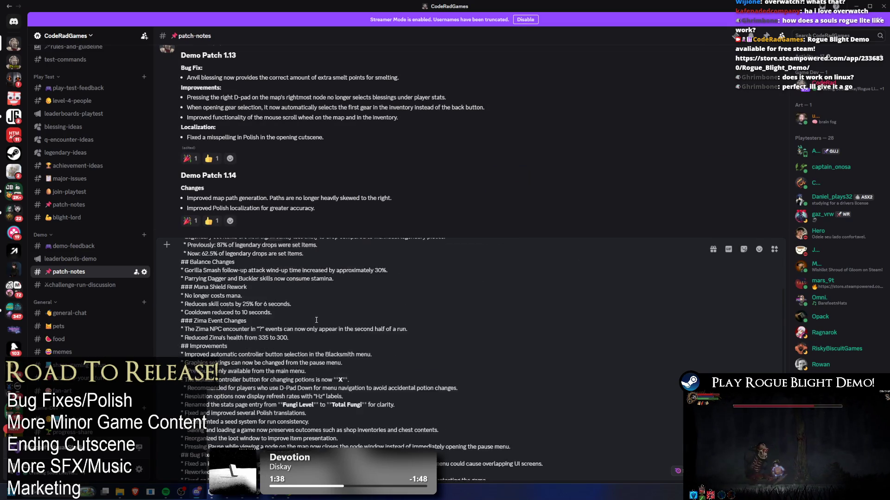
{"action": "scroll", "coordinate": [263, 311], "scroll_direction": "up", "scroll_amount": 2}
Strip the ** bold markers from Legendary Drop Chance, Target FPS, Boots of Endurance and Thebe's Beehive
{"action": "key", "text": "BackSpace"}
{"action": "key", "text": "BackSpace"}
{"action": "left_click", "coordinate": [199, 316]}
{"action": "key", "text": "BackSpace"}
{"action": "key", "text": "BackSpace"}
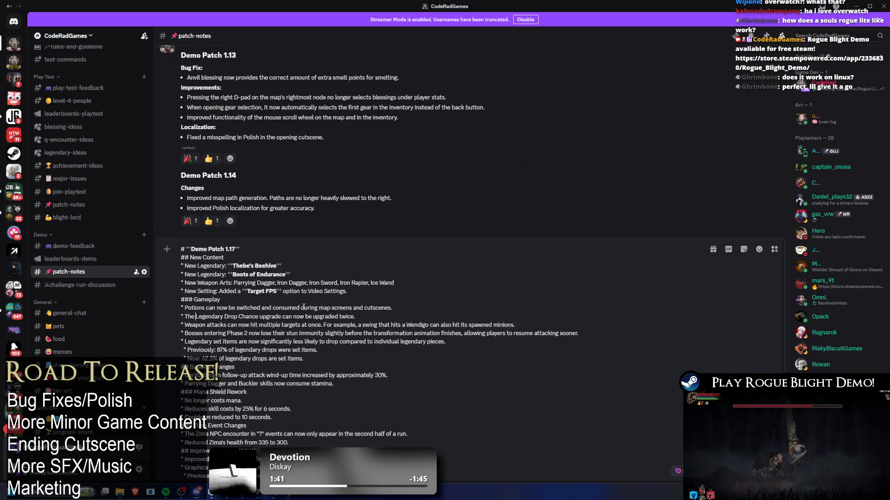
{"action": "key", "text": "BackSpace"}
{"action": "key", "text": "BackSpace"}
{"action": "key", "text": "BackSpace"}
{"action": "key", "text": "BackSpace"}
{"action": "left_click", "coordinate": [290, 274]}
{"action": "key", "text": "BackSpace"}
{"action": "key", "text": "BackSpace"}
{"action": "left_click", "coordinate": [281, 266]}
{"action": "key", "text": "BackSpace"}
{"action": "key", "text": "BackSpace"}
{"action": "left_click", "coordinate": [231, 266]}
{"action": "key", "text": "BackSpace"}
{"action": "key", "text": "BackSpace"}
{"action": "left_click", "coordinate": [232, 274]}
{"action": "key", "text": "BackSpace"}
{"action": "key", "text": "BackSpace"}
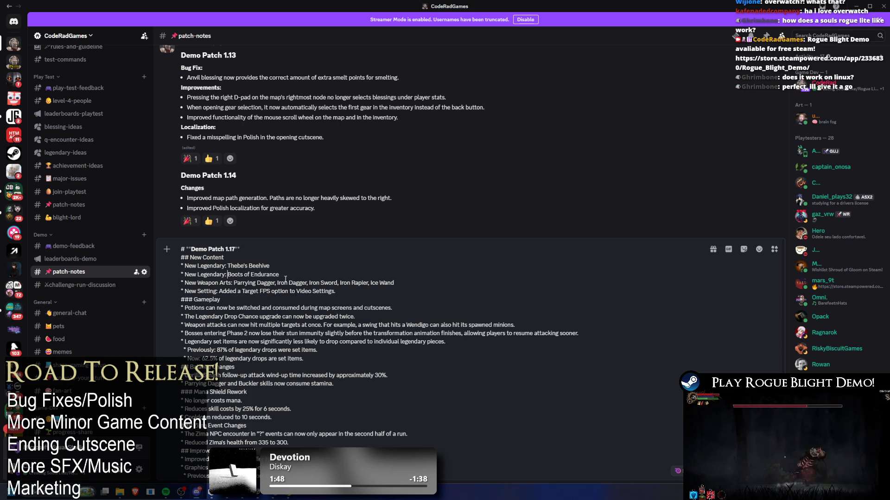
Retry sending the shortened draft and dismiss the too-long warning again
{"action": "scroll", "coordinate": [291, 284], "scroll_direction": "down", "scroll_amount": 3}
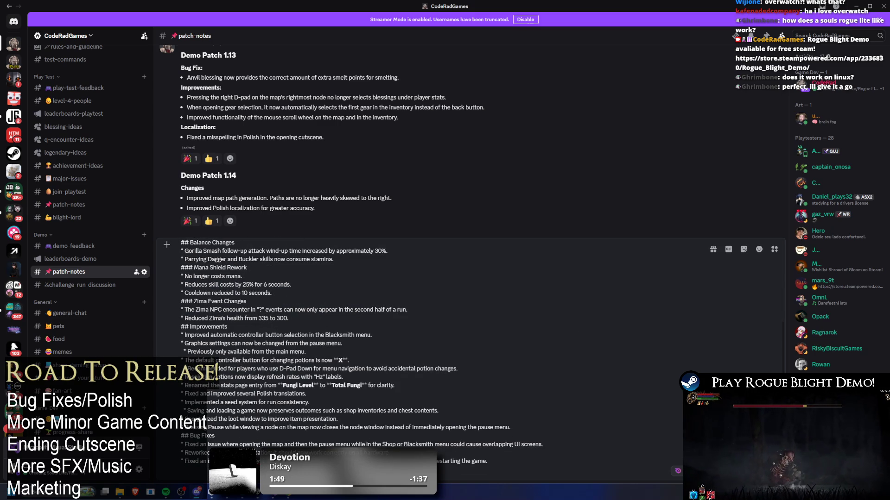
{"action": "key", "text": "Return"}
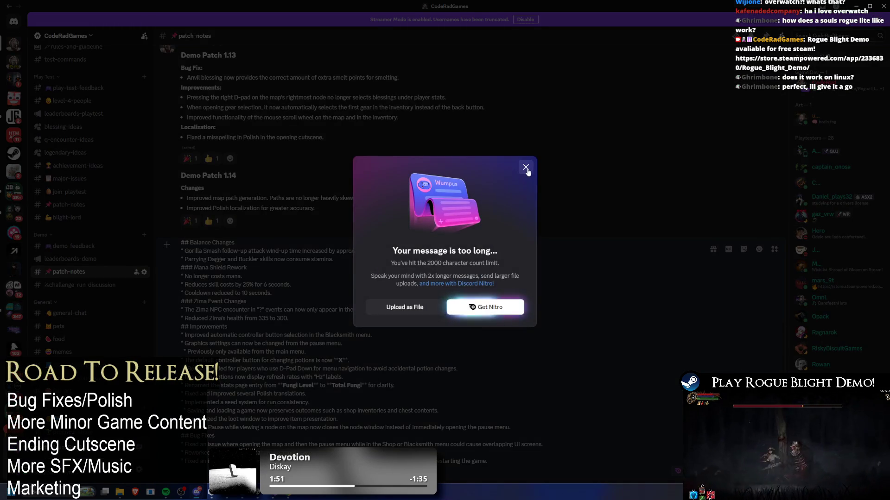
{"action": "left_click", "coordinate": [526, 168]}
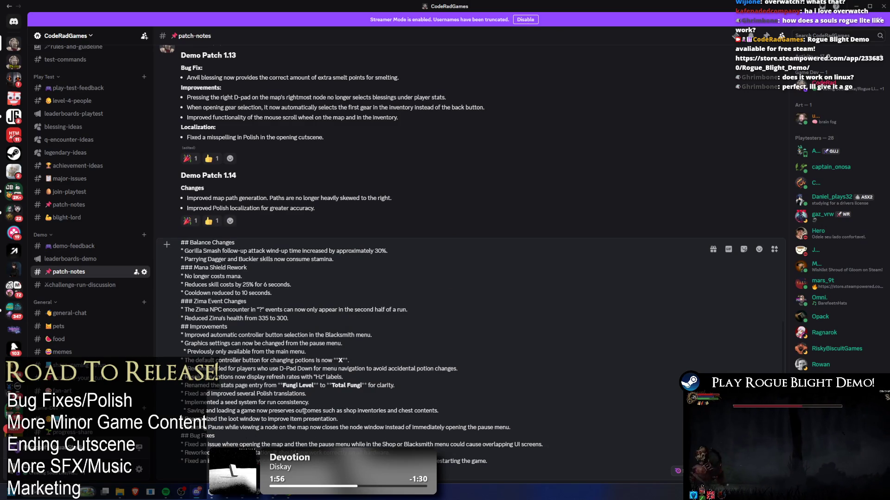
Delete everything from ## Improvements to the end of the draft
{"action": "scroll", "coordinate": [306, 411], "scroll_direction": "up", "scroll_amount": 3}
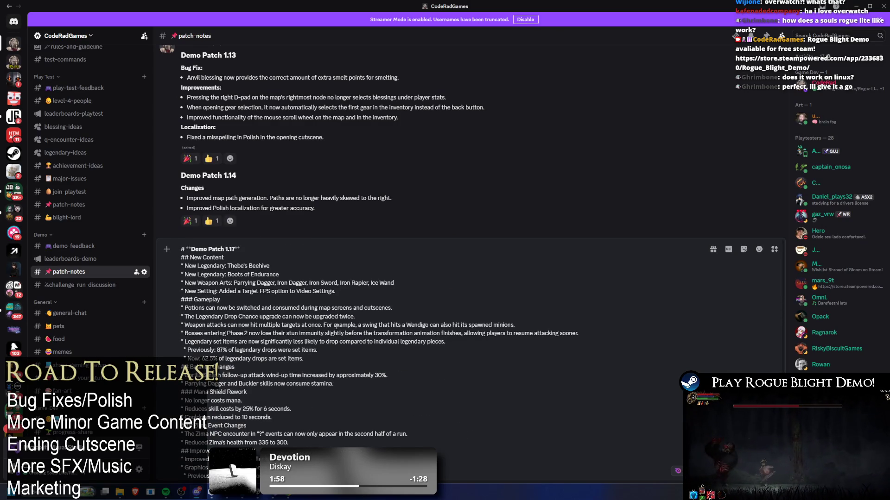
{"action": "scroll", "coordinate": [277, 282], "scroll_direction": "down", "scroll_amount": 3}
{"action": "left_click_drag", "start_coordinate": [515, 465], "coordinate": [158, 324]}
{"action": "key", "text": "BackSpace"}
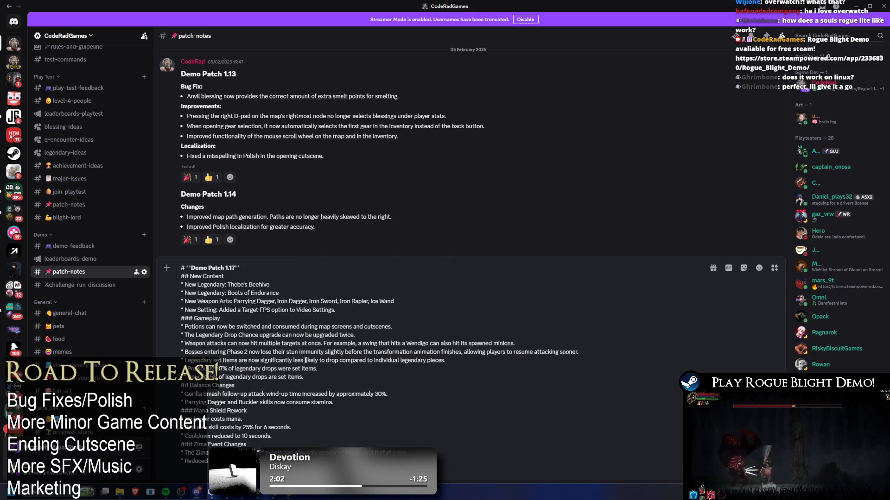
Send the Demo Patch 1.17 notes to #patch-notes, review the post, and minimize Discord
{"action": "key", "text": "Return"}
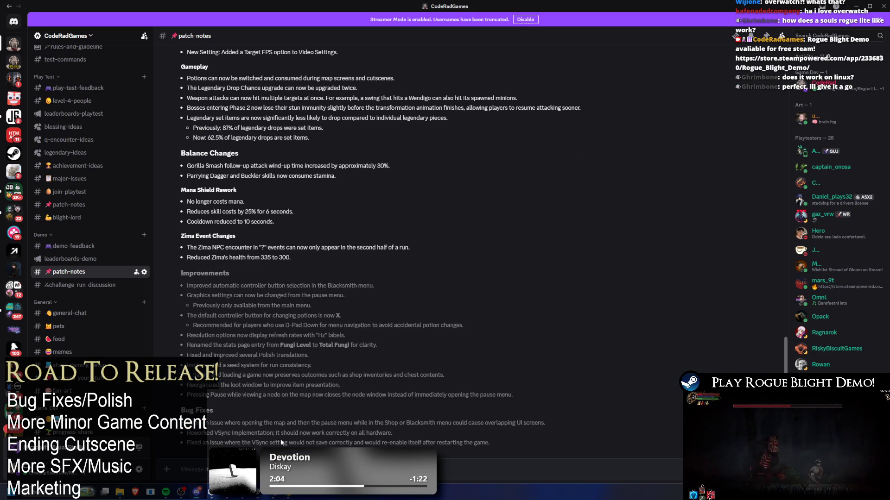
{"action": "scroll", "coordinate": [586, 257], "scroll_direction": "up", "scroll_amount": 3}
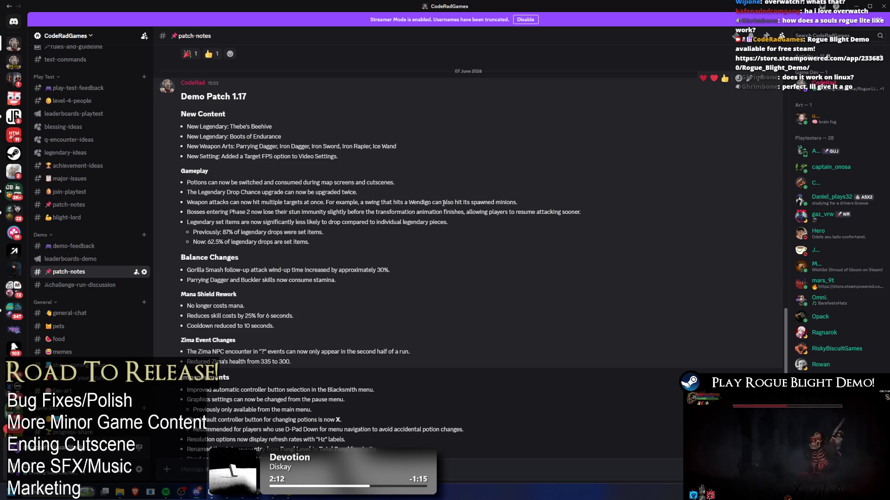
{"action": "scroll", "coordinate": [454, 228], "scroll_direction": "up", "scroll_amount": 8}
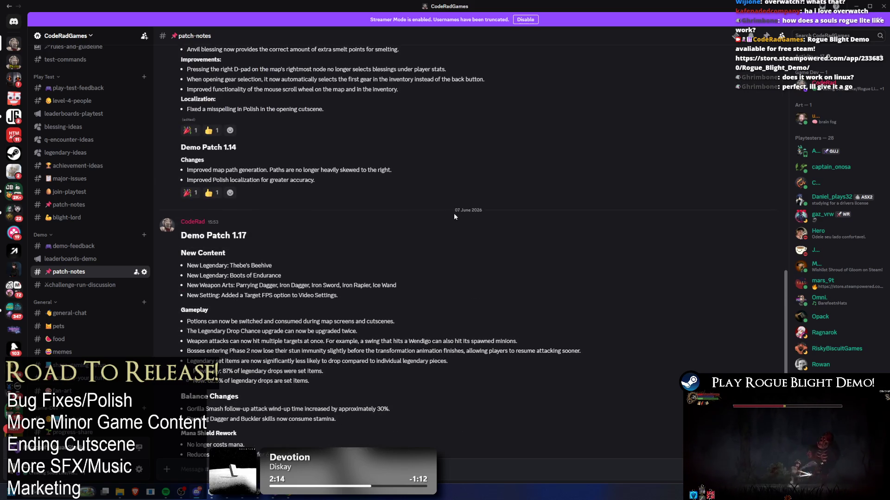
{"action": "scroll", "coordinate": [527, 276], "scroll_direction": "down", "scroll_amount": 5}
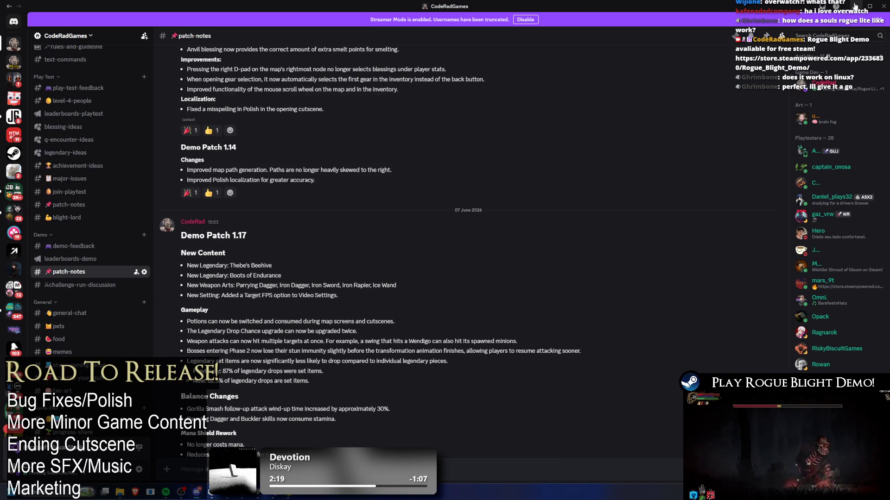
{"action": "left_click", "coordinate": [856, 6]}
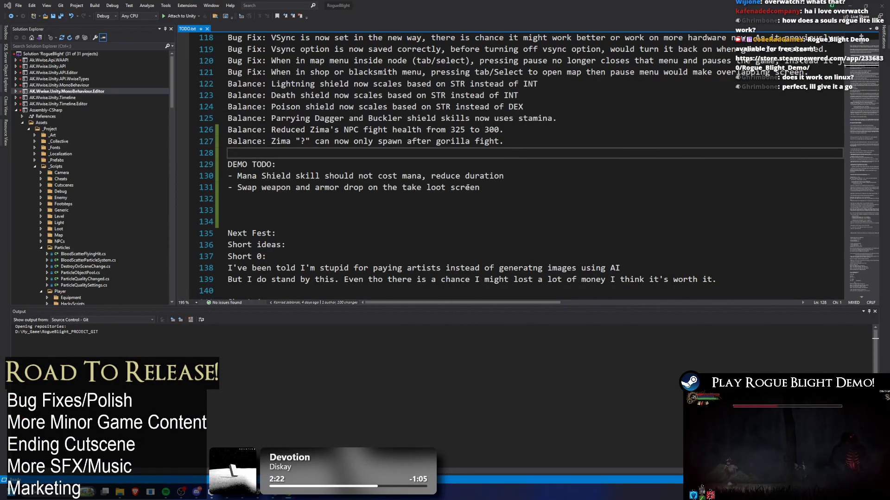
Delete the finished Mana Shield todo and its blank lines, then save TODO.txt
{"action": "left_click_drag", "start_coordinate": [535, 180], "coordinate": [227, 177]}
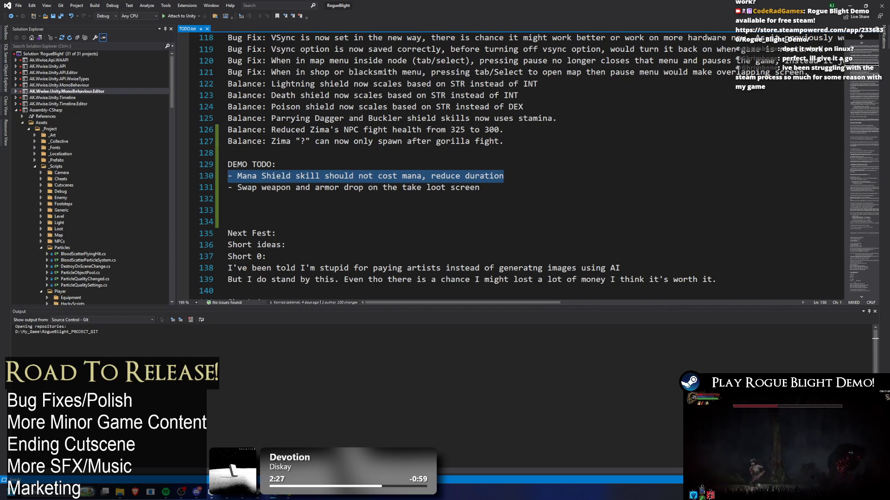
{"action": "key", "text": "alt+Tab"}
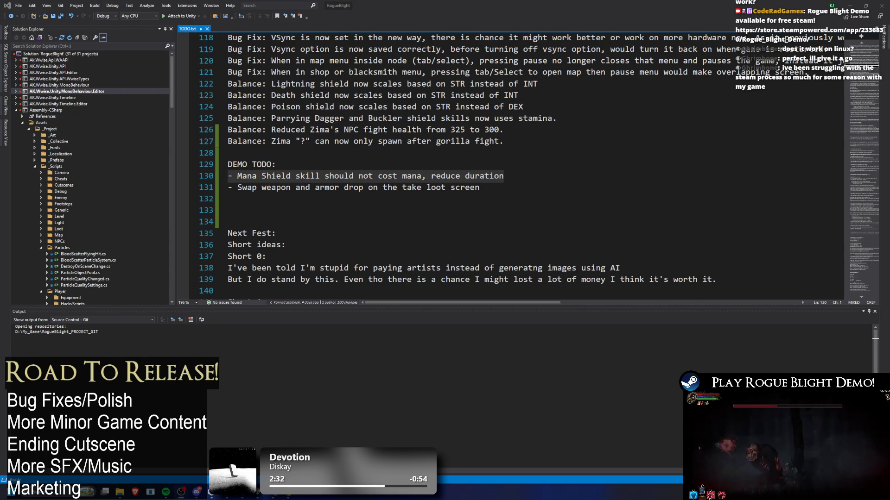
{"action": "key", "text": "alt+Tab"}
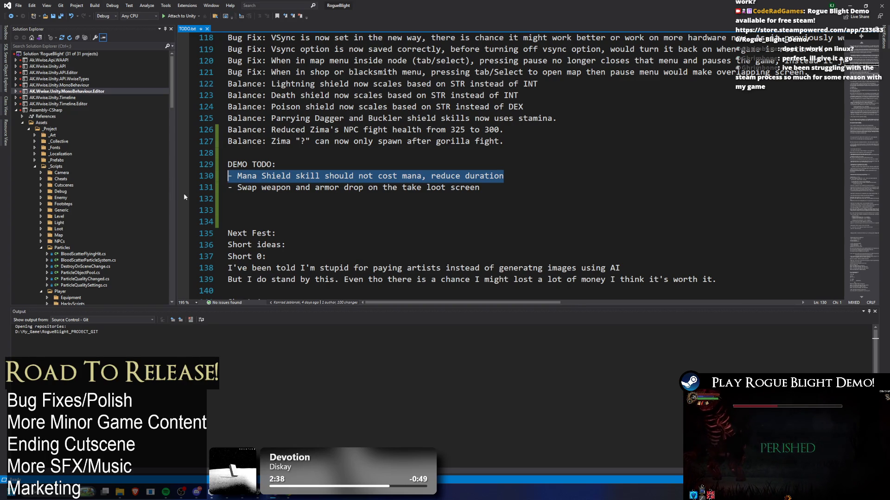
{"action": "key", "text": "BackSpace"}
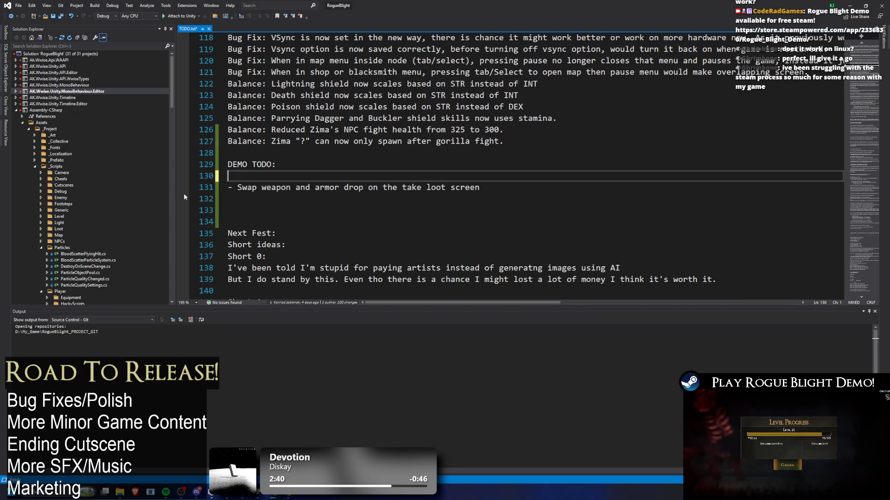
{"action": "key", "text": "BackSpace"}
{"action": "left_click", "coordinate": [305, 204]}
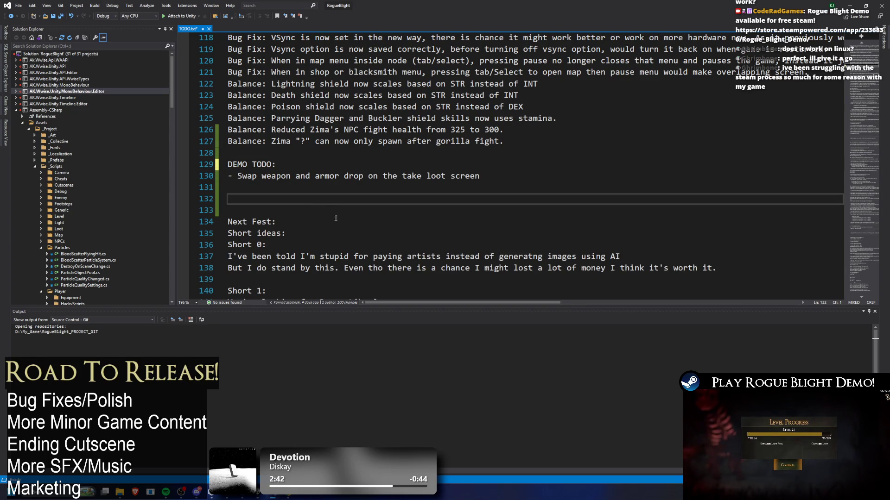
{"action": "key", "text": "BackSpace"}
{"action": "key", "text": "ctrl+s"}
Remove the blank line above the Next Fest entry in TODO.txt
{"action": "key", "text": "shift+Up"}
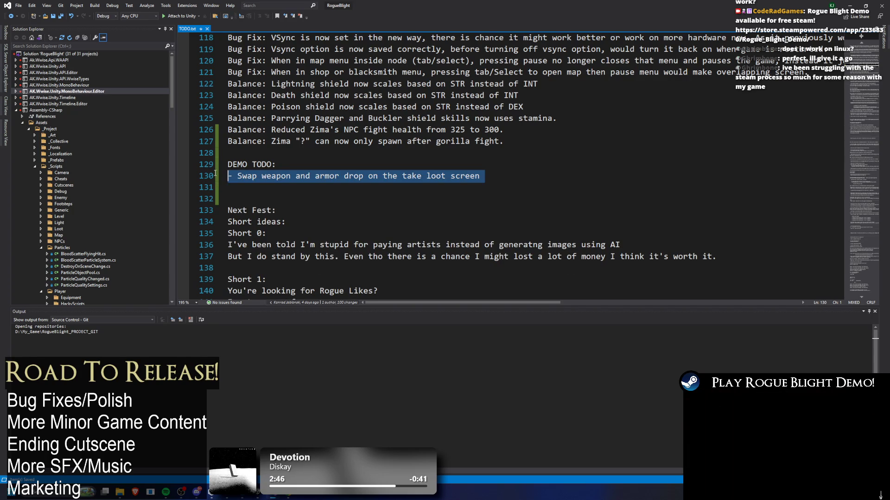
{"action": "left_click", "coordinate": [273, 191]}
{"action": "key", "text": "shift+Up"}
{"action": "key", "text": "Escape"}
{"action": "left_click", "coordinate": [256, 195]}
{"action": "key", "text": "BackSpace"}
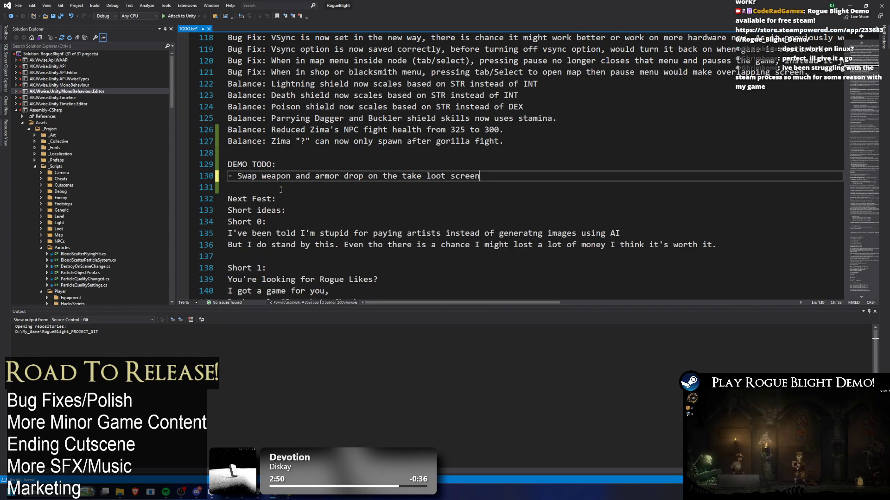
Review the swap weapon todo through Next Fest, then clear the selection
{"action": "left_click_drag", "start_coordinate": [277, 199], "coordinate": [195, 160]}
{"action": "key", "text": "shift+Down"}
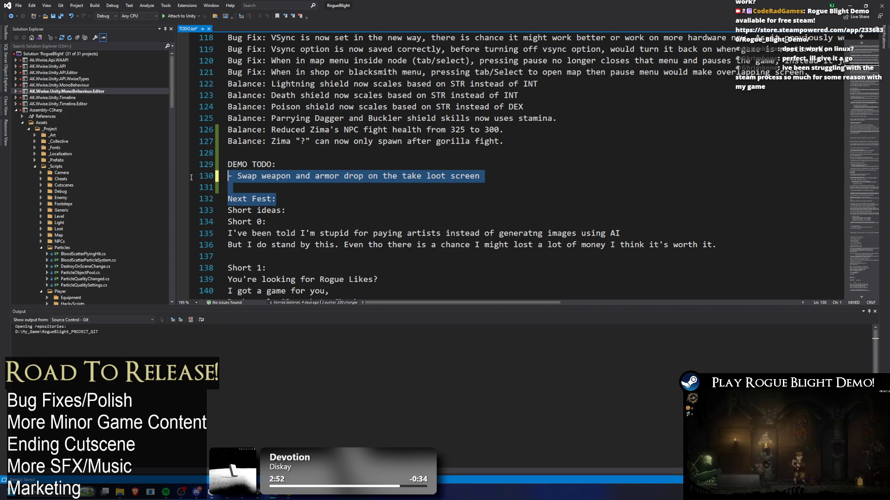
{"action": "left_click", "coordinate": [285, 191]}
{"action": "mouse_move", "coordinate": [277, 199]}
{"action": "left_mouse_down"}
{"action": "mouse_move", "coordinate": [227, 200]}
{"action": "mouse_move", "coordinate": [205, 175]}
{"action": "left_mouse_up"}
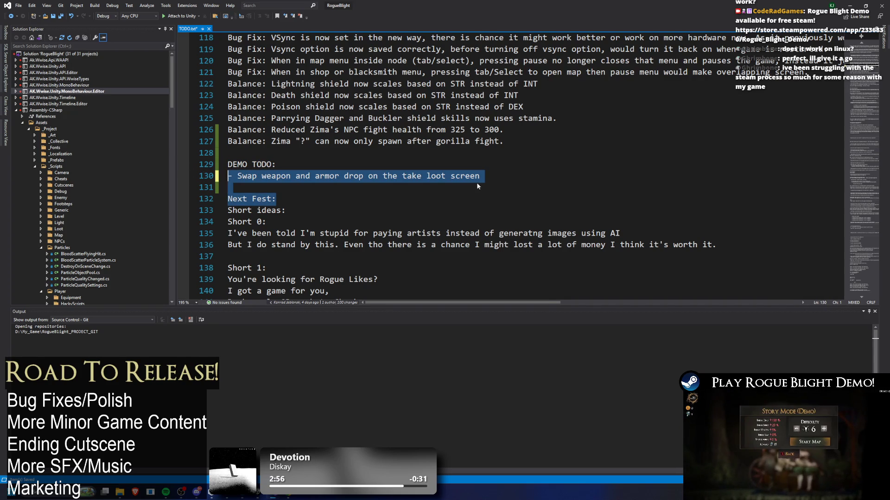
{"action": "left_click_drag", "start_coordinate": [484, 176], "coordinate": [288, 176]}
{"action": "left_click", "coordinate": [289, 176]}
{"action": "mouse_move", "coordinate": [227, 176]}
{"action": "left_mouse_down"}
{"action": "mouse_move", "coordinate": [257, 177]}
{"action": "mouse_move", "coordinate": [229, 177]}
{"action": "mouse_move", "coordinate": [310, 204]}
{"action": "left_mouse_up"}
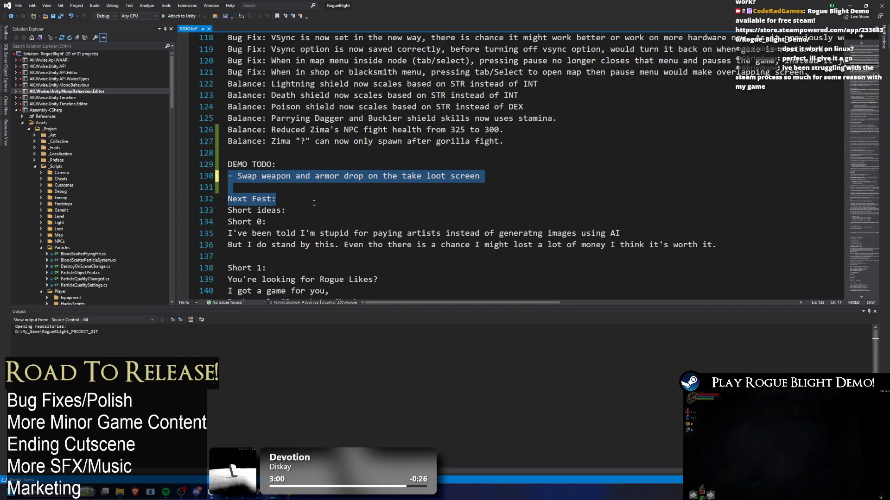
{"action": "left_click", "coordinate": [327, 192]}
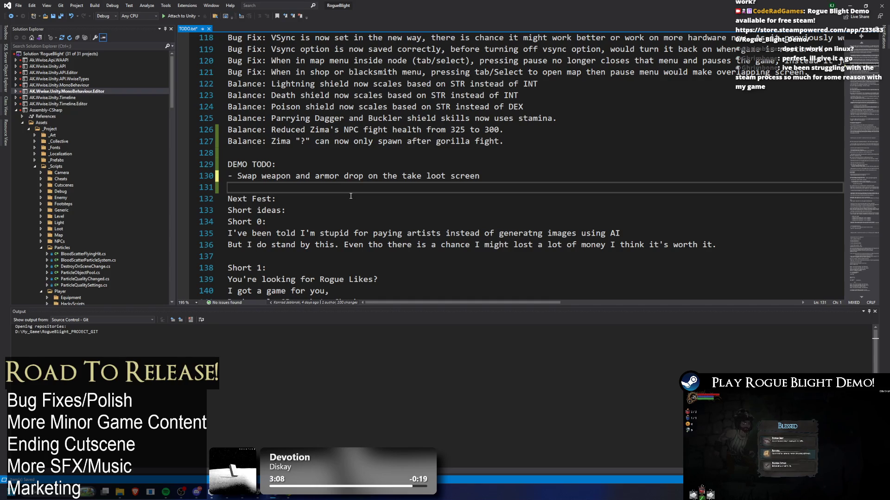
Switch to Unity and start, then stop, the game in Play mode
{"action": "key", "text": "alt+Tab"}
{"action": "left_click", "coordinate": [431, 21]}
{"action": "left_click", "coordinate": [430, 21]}
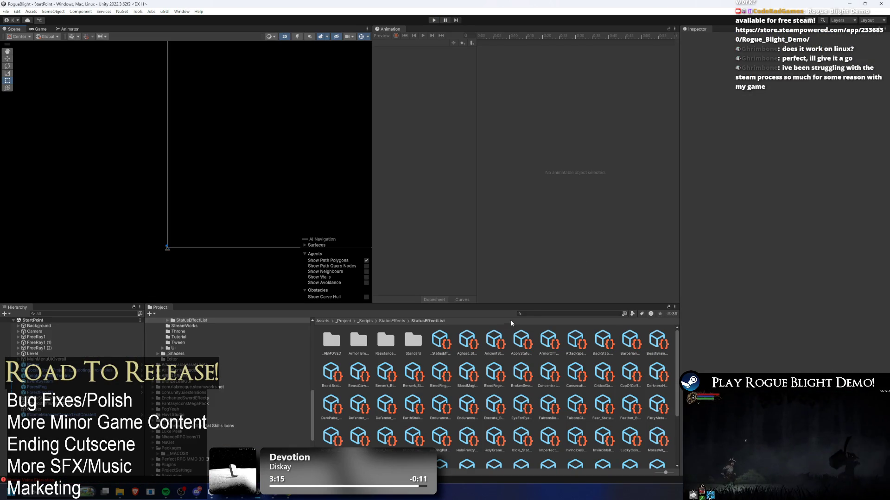
Browse the Project window to _Prefabs > Enemies > BlightLady and select the BlightLady prefab
{"action": "left_click", "coordinate": [535, 314]}
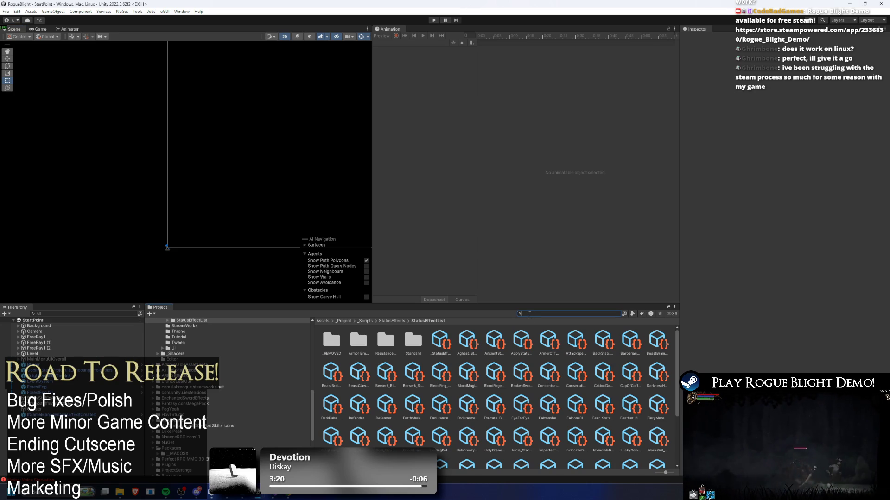
{"action": "type", "text": "e"}
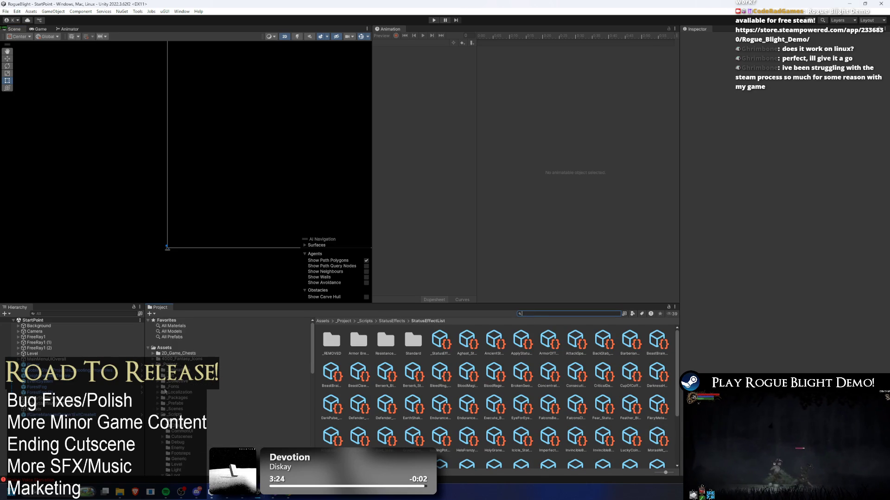
{"action": "left_click", "coordinate": [185, 414]}
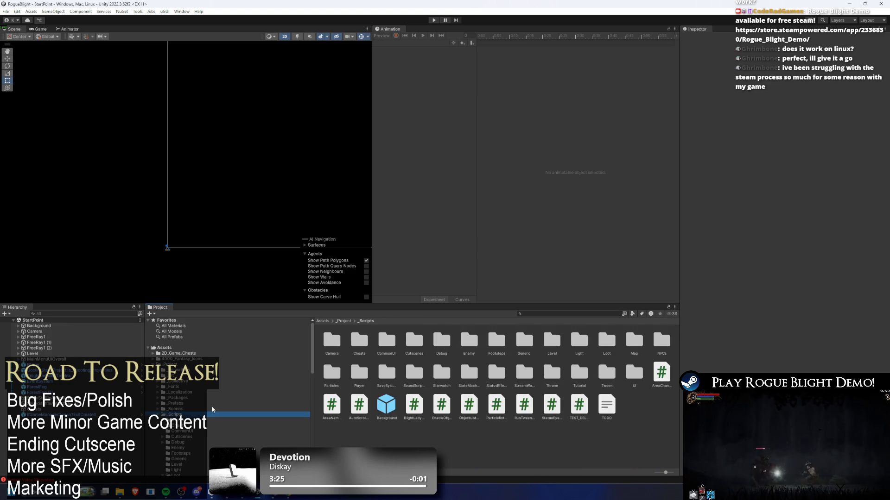
{"action": "left_click", "coordinate": [211, 404]}
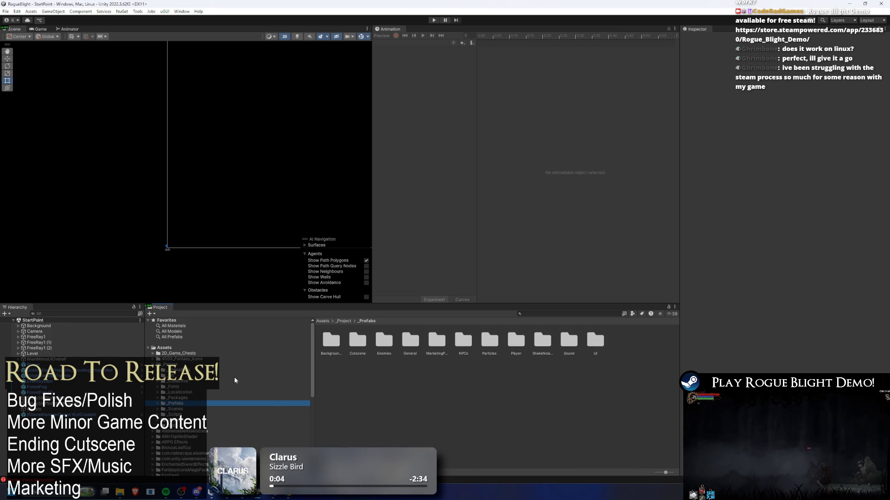
{"action": "left_click", "coordinate": [186, 359]}
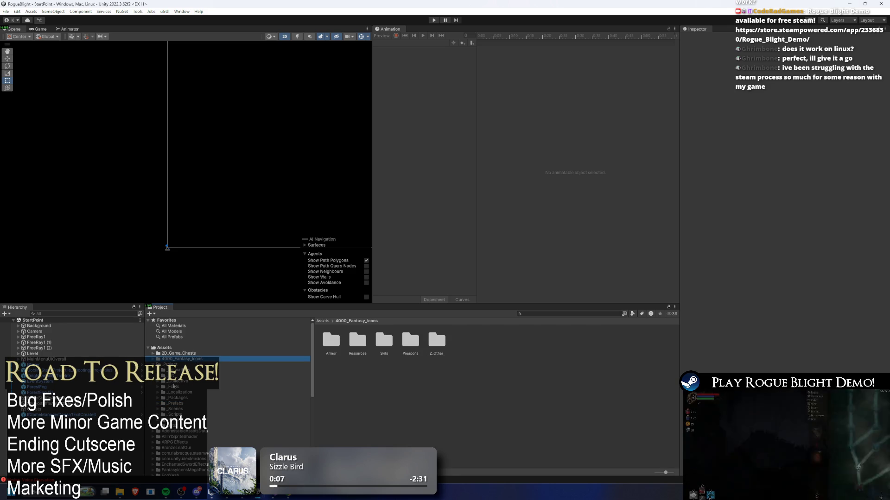
{"action": "left_click", "coordinate": [176, 404]}
{"action": "double_click", "coordinate": [383, 341]}
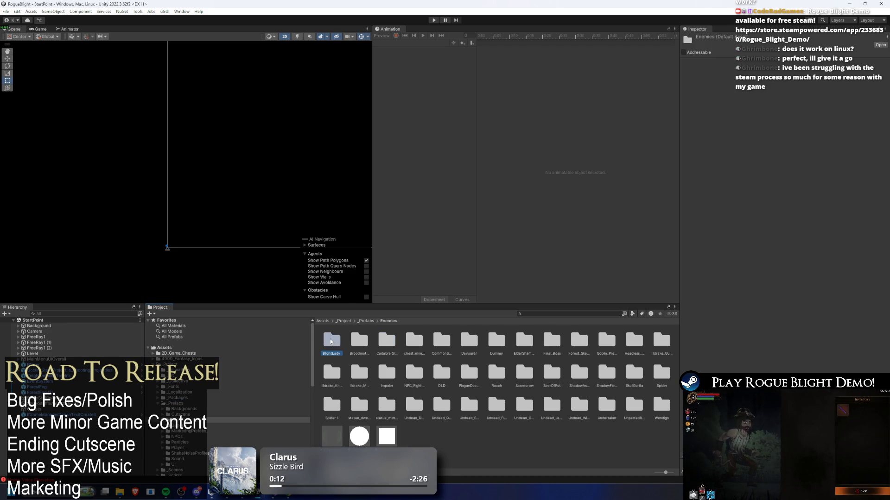
{"action": "double_click", "coordinate": [331, 341]}
{"action": "left_click", "coordinate": [388, 342]}
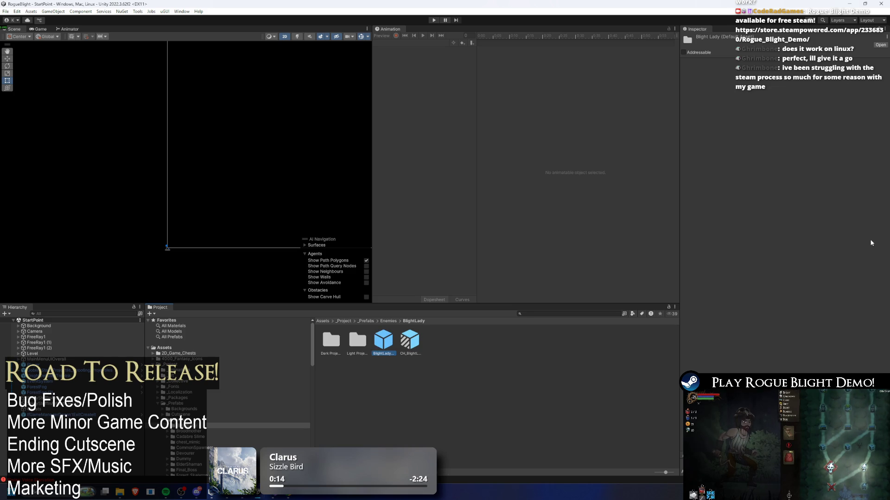
{"action": "scroll", "coordinate": [818, 265], "scroll_direction": "down", "scroll_amount": 10}
{"action": "scroll", "coordinate": [818, 265], "scroll_direction": "up", "scroll_amount": 10}
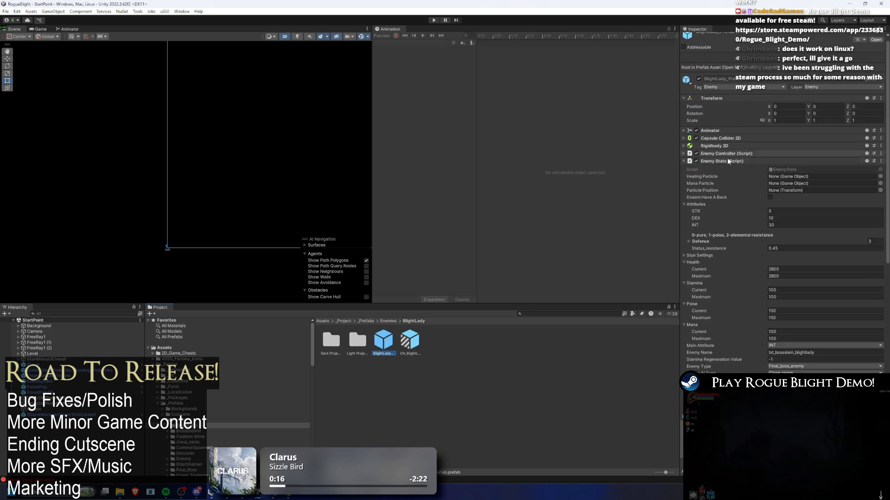
Collapse the BlightLady prefab's Enemy Stats (Script) component in the Inspector
{"action": "left_click", "coordinate": [723, 166]}
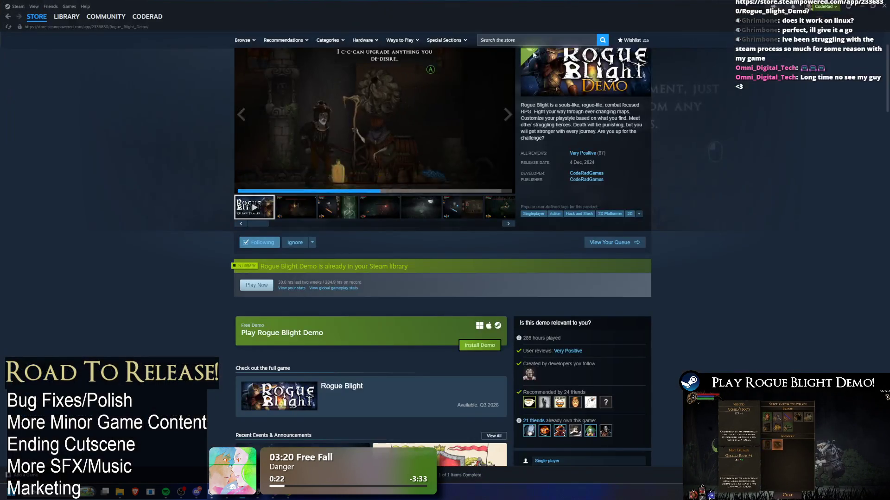
Search the Steam store for Psycasso and open its store page
{"action": "left_click", "coordinate": [542, 39]}
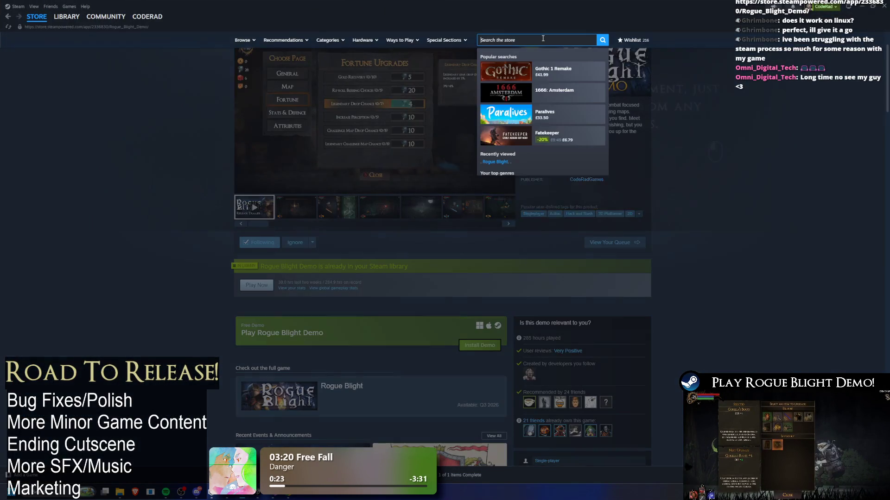
{"action": "type", "text": "psychas"}
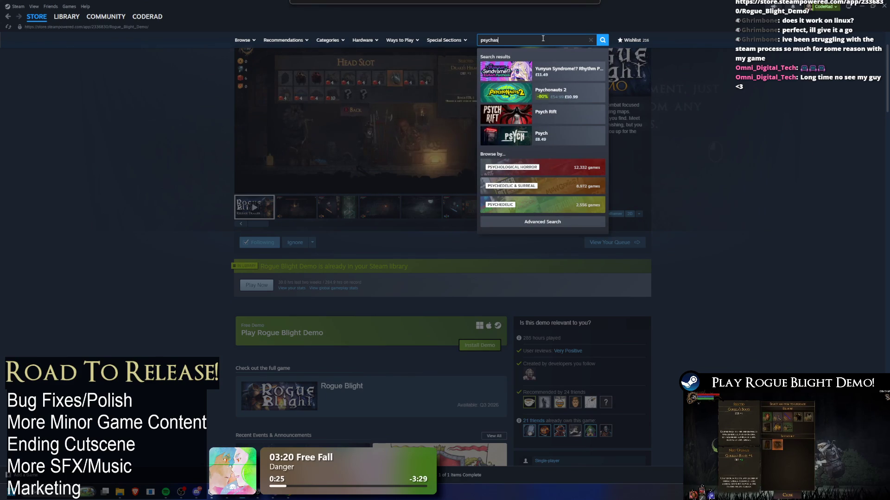
{"action": "key", "text": "BackSpace"}
{"action": "key", "text": "BackSpace"}
{"action": "key", "text": "BackSpace"}
{"action": "type", "text": "ass"}
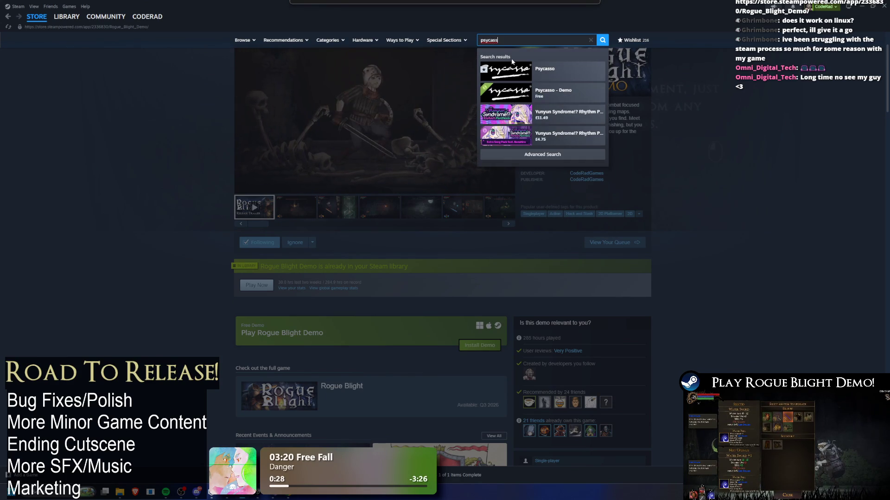
{"action": "left_click", "coordinate": [544, 70]}
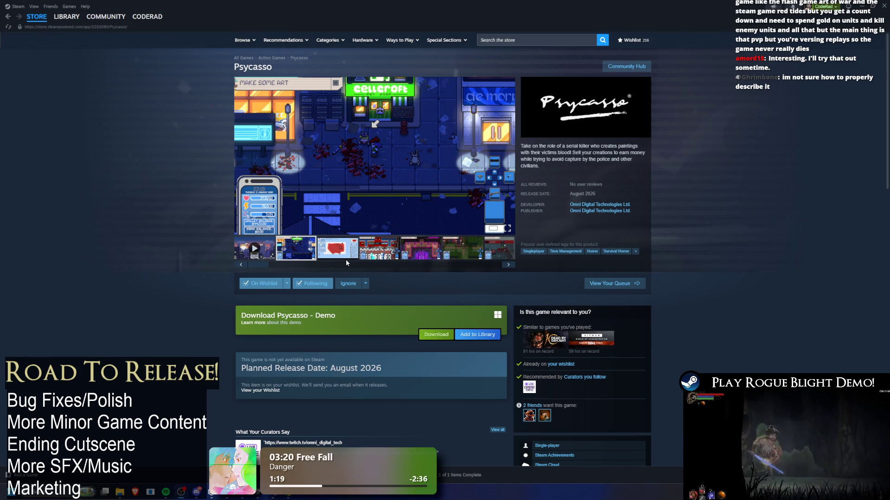
Copy the Psycasso page link, view its screenshots and select the August 2026 release date
{"action": "left_click", "coordinate": [74, 26]}
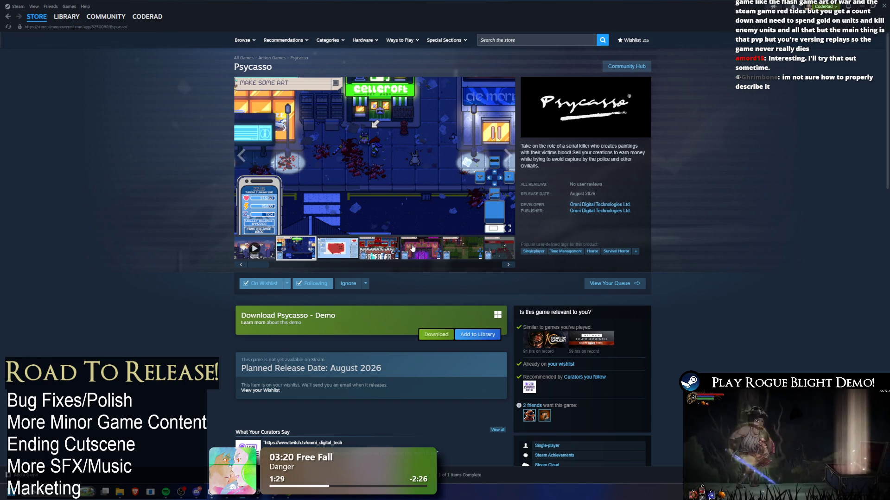
{"action": "left_click", "coordinate": [429, 255]}
{"action": "left_click", "coordinate": [463, 251]}
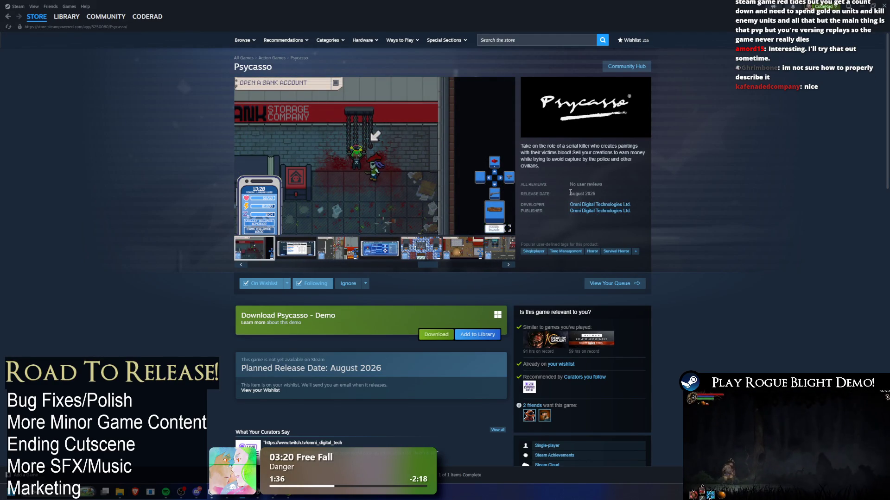
{"action": "left_click_drag", "start_coordinate": [570, 193], "coordinate": [595, 195]}
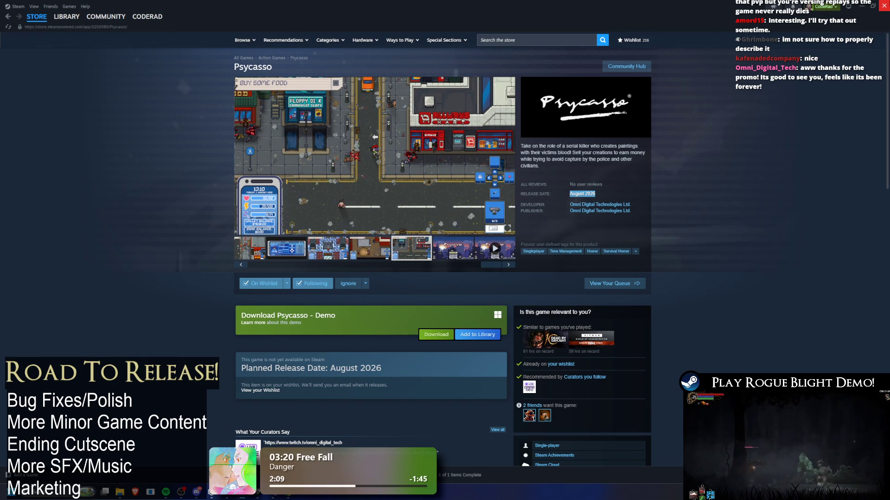
List Omni Digital Technologies Ltd's products, then close Steam and relaunch it from the Start menu
{"action": "left_click", "coordinate": [615, 206]}
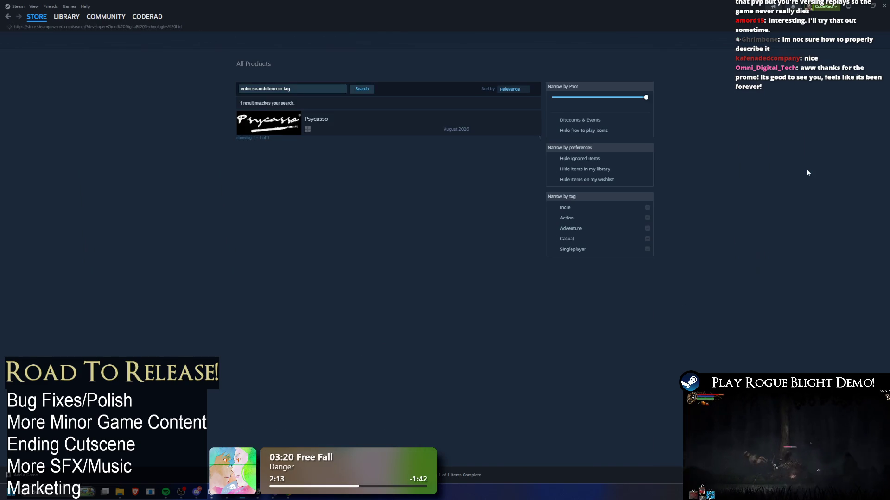
{"action": "left_click", "coordinate": [884, 6]}
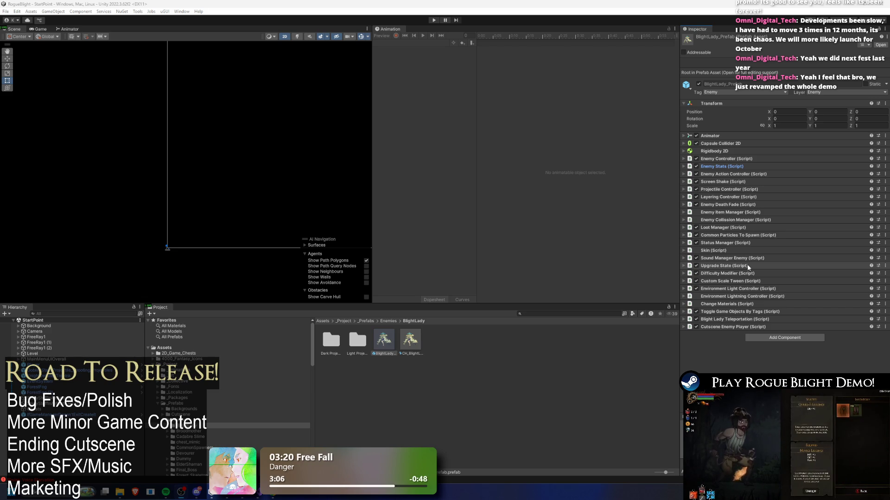
{"action": "key", "text": "super"}
{"action": "type", "text": "obs"}
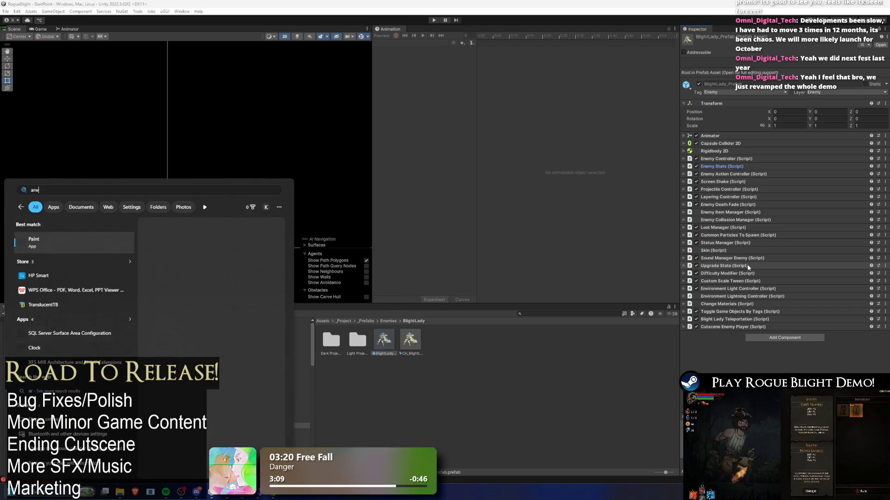
{"action": "key", "text": "Return"}
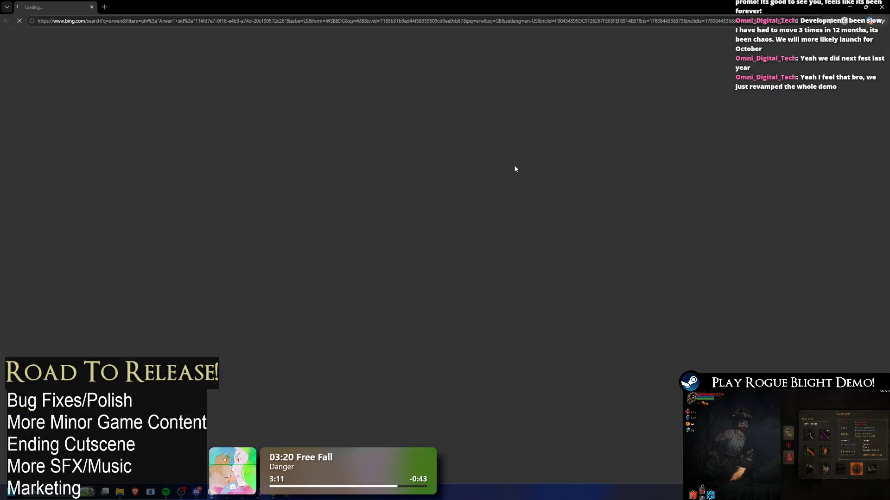
{"action": "key", "text": "ctrl+w"}
{"action": "key", "text": "super"}
{"action": "type", "text": "STEAm"}
{"action": "key", "text": "Return"}
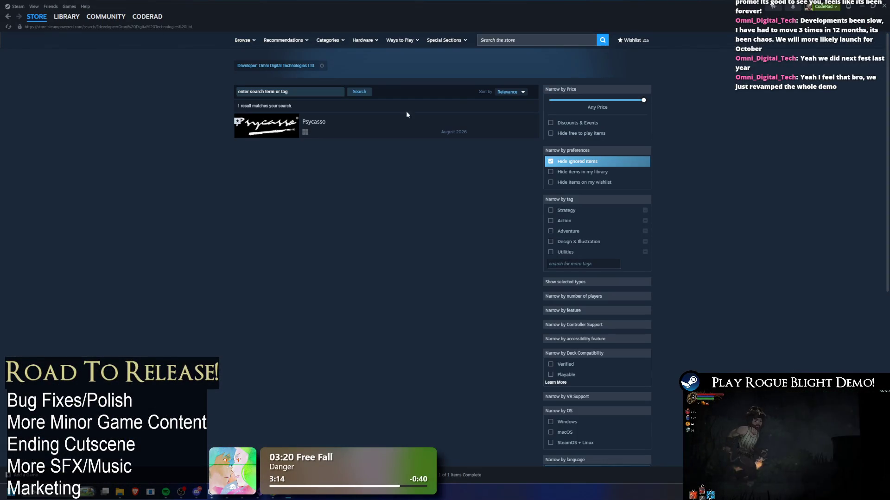
Open Psycasso's store page from the developer results, then return to the developer list
{"action": "mouse_move", "coordinate": [67, 23]}
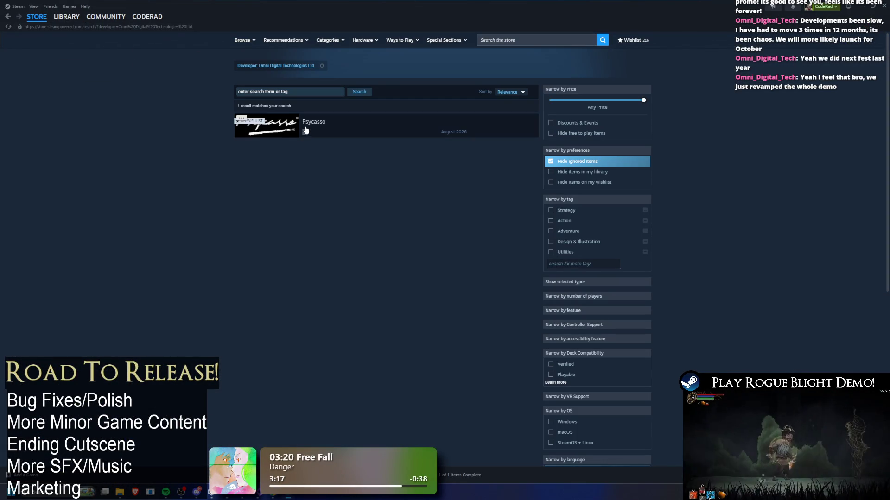
{"action": "left_click", "coordinate": [466, 128]}
{"action": "scroll", "coordinate": [501, 304], "scroll_direction": "down", "scroll_amount": 3}
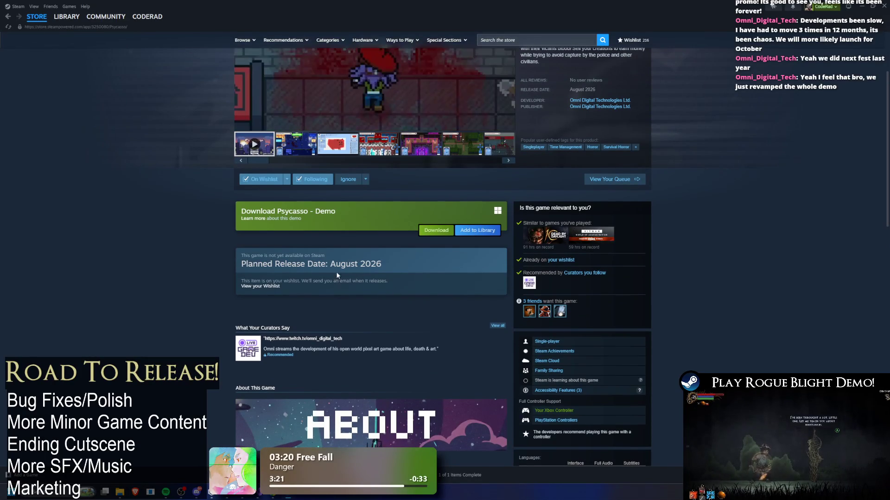
{"action": "left_click", "coordinate": [600, 100]}
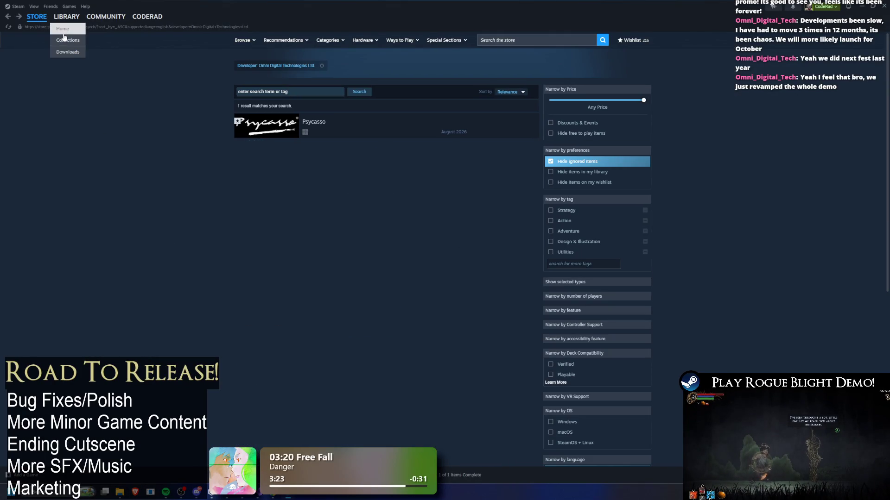
Go to the library's Rogue Blight Playtest page and open its store page
{"action": "left_click", "coordinate": [66, 17]}
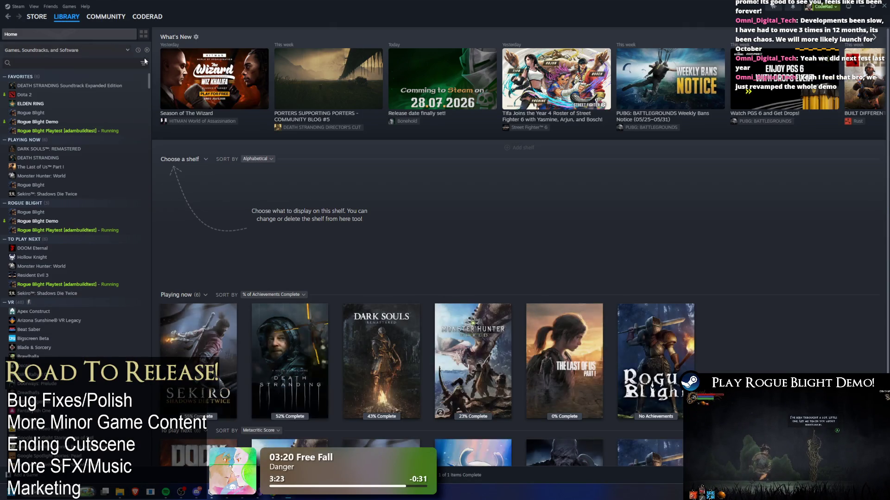
{"action": "left_click", "coordinate": [99, 131]}
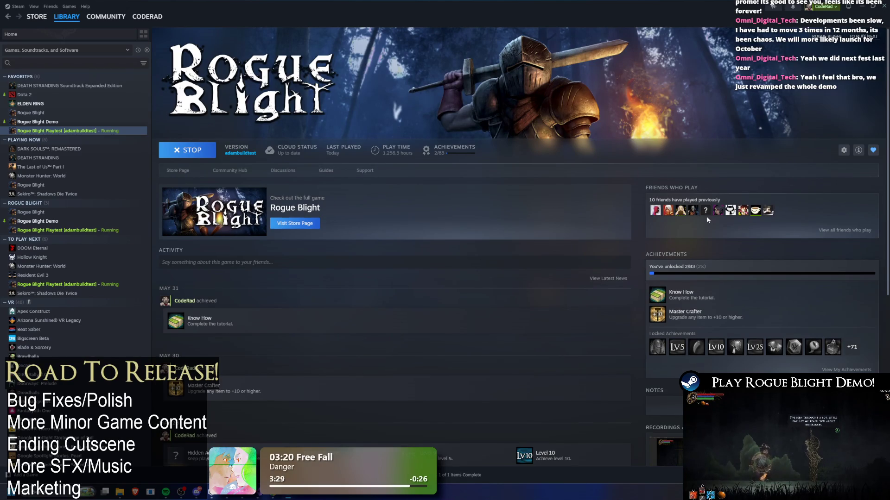
{"action": "scroll", "coordinate": [594, 212], "scroll_direction": "down", "scroll_amount": 3}
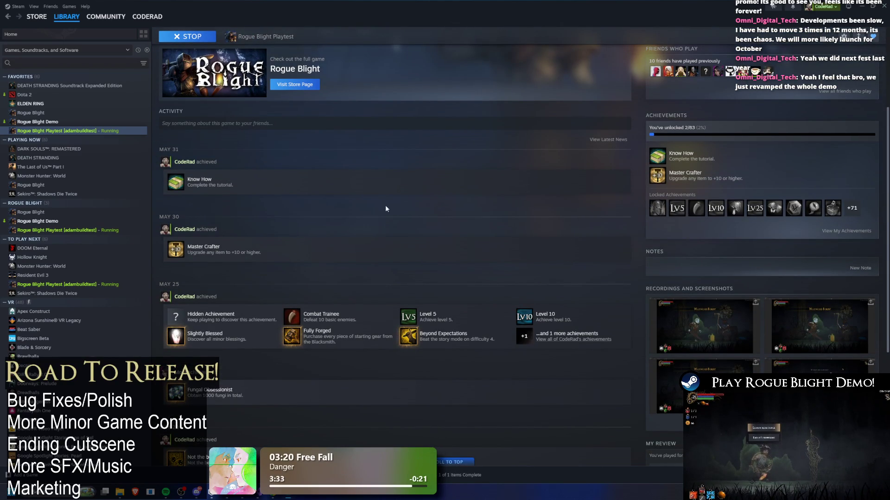
{"action": "scroll", "coordinate": [378, 201], "scroll_direction": "up", "scroll_amount": 1}
{"action": "left_click", "coordinate": [166, 66]}
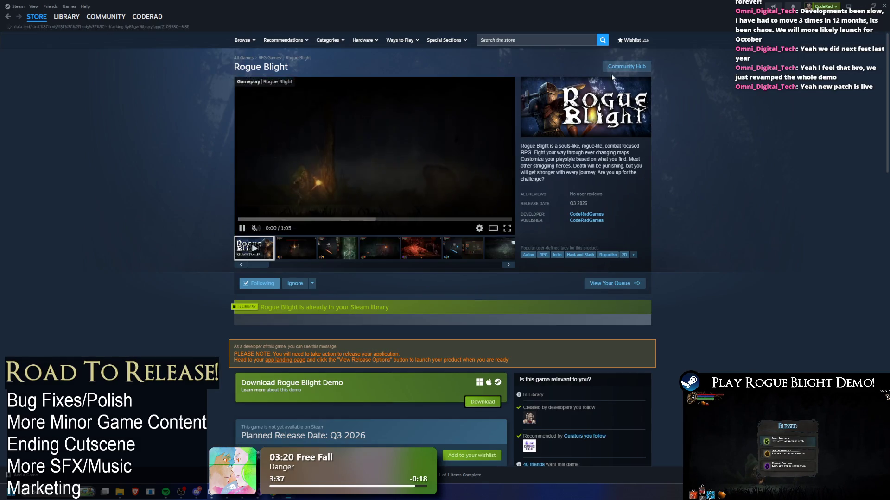
Switch from Steam to the Unity editor with Alt+Tab
{"action": "key", "text": "alt+Tab"}
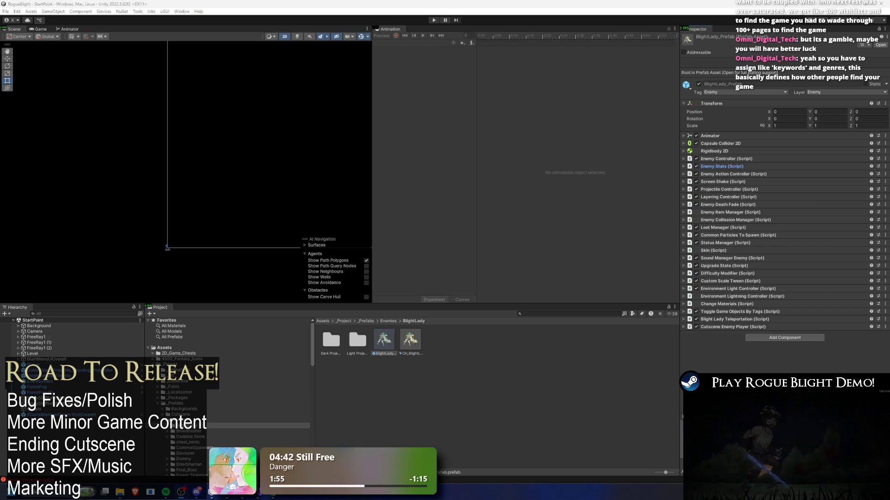
Search 'todo' in the Project panel and open TODO.txt in Visual Studio
{"action": "left_click", "coordinate": [548, 313]}
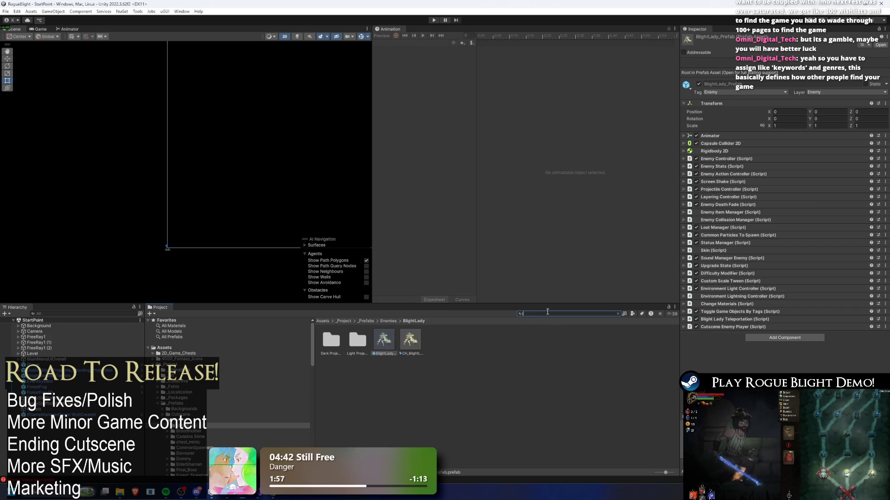
{"action": "key", "text": "super"}
{"action": "key", "text": "Escape"}
{"action": "type", "text": "todo"}
{"action": "double_click", "coordinate": [326, 345]}
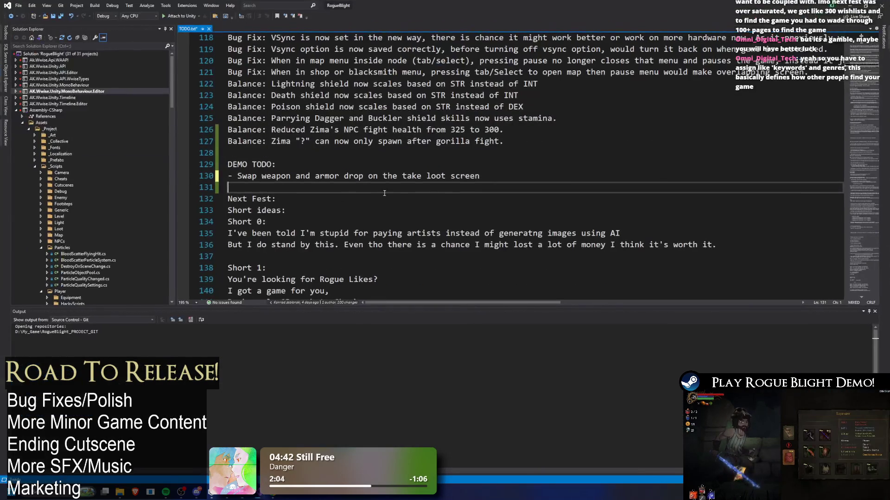
Add a 'todo:' heading with 'TAGS FOR GAME' below the DEMO TODO section
{"action": "key", "text": "Return"}
{"action": "key", "text": "Return"}
{"action": "key", "text": "Up"}
{"action": "key", "text": "Up"}
{"action": "key", "text": "Up"}
{"action": "key", "text": "Down"}
{"action": "key", "text": "Down"}
{"action": "key", "text": "Down"}
{"action": "type", "text": "todo"}
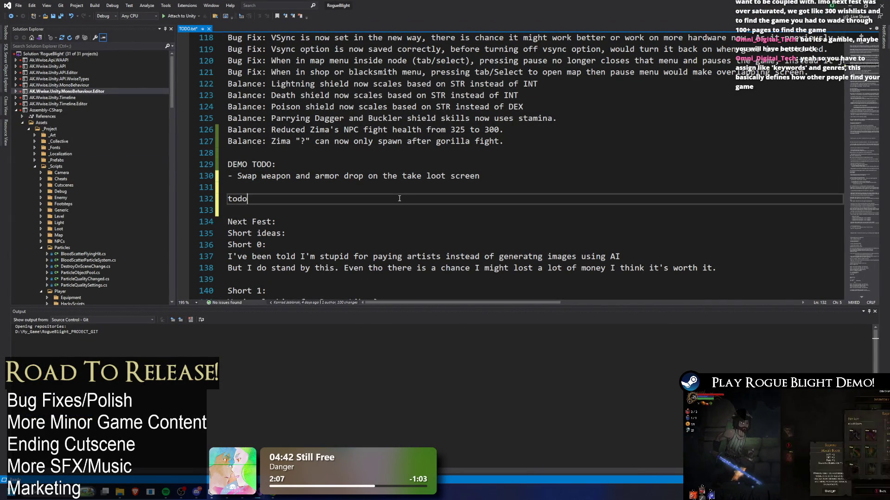
{"action": "type", "text": ":"}
{"action": "key", "text": "Return"}
{"action": "type", "text": "TAGS FOR GAME"}
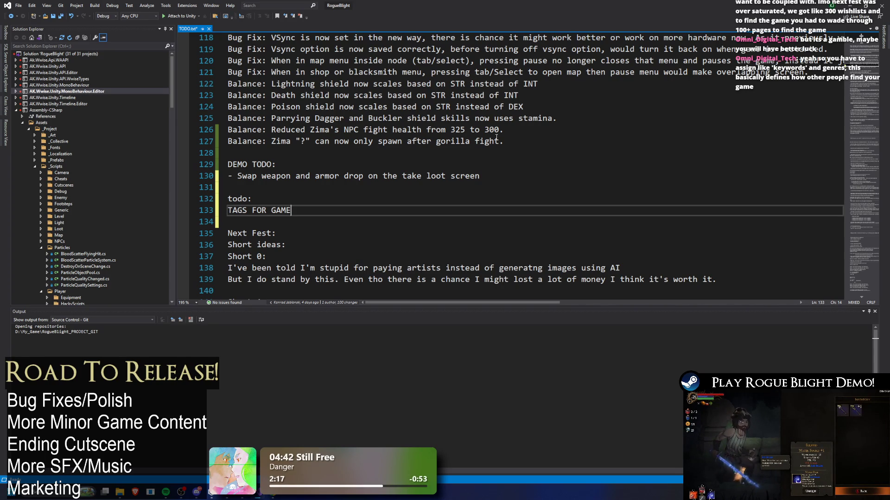
{"action": "left_click", "coordinate": [636, 82]}
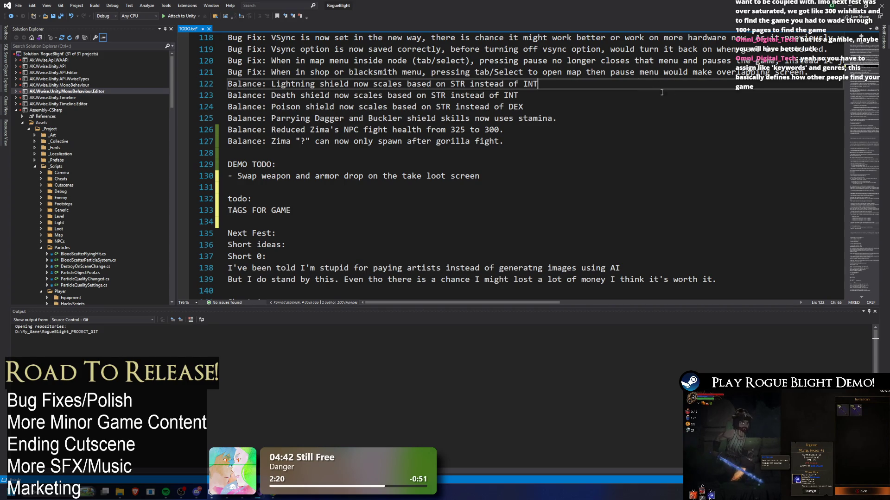
{"action": "type", "text": "steam"}
{"action": "key", "text": "alt+Tab"}
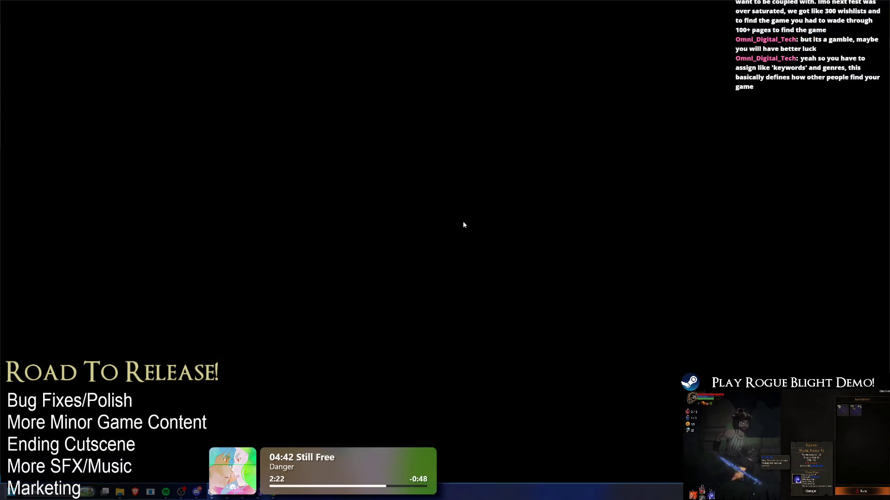
Open Rogue Blight's store page and page forward through the More Like This recommendations
{"action": "left_click", "coordinate": [187, 67]}
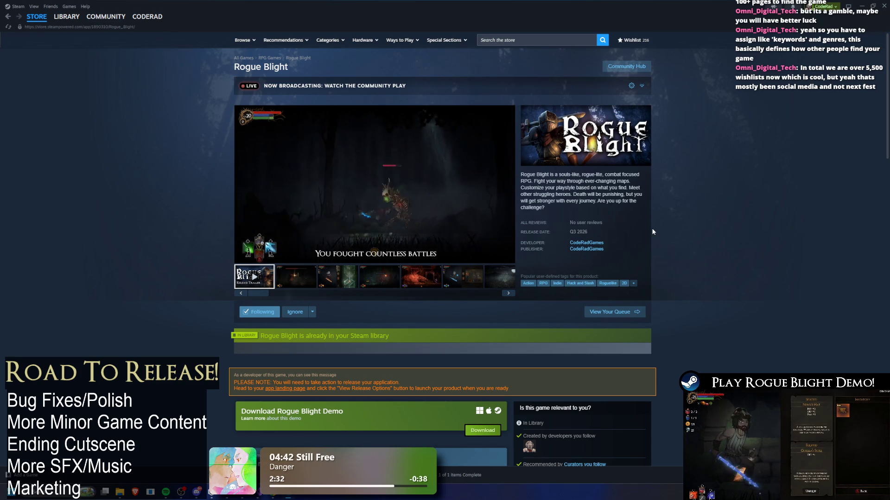
{"action": "scroll", "coordinate": [681, 313], "scroll_direction": "down", "scroll_amount": 15}
{"action": "scroll", "coordinate": [681, 313], "scroll_direction": "down", "scroll_amount": 2}
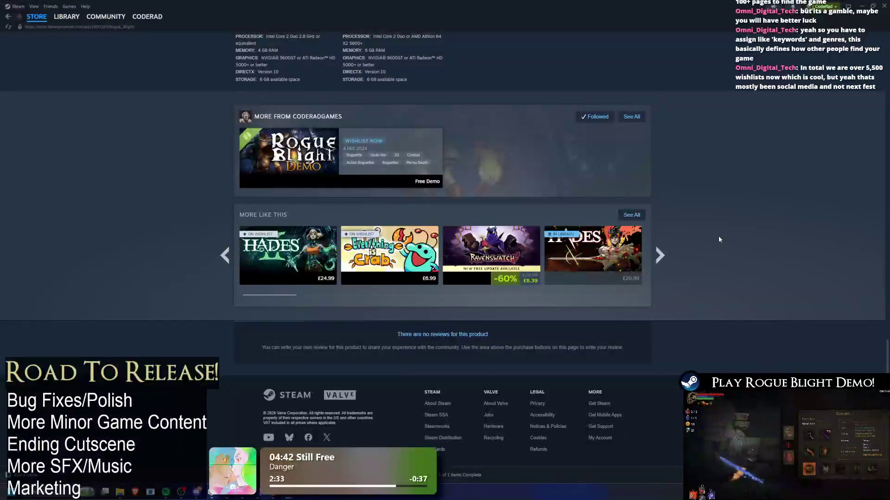
{"action": "mouse_move", "coordinate": [510, 271]}
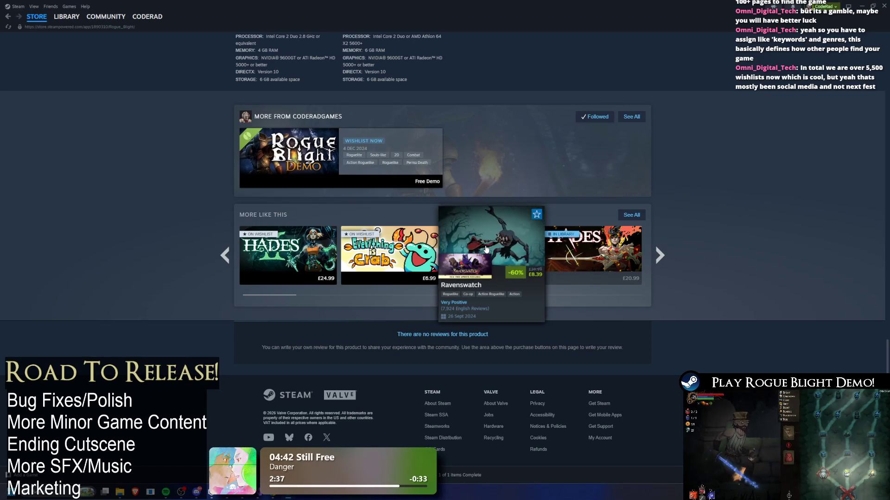
{"action": "mouse_move", "coordinate": [401, 257]}
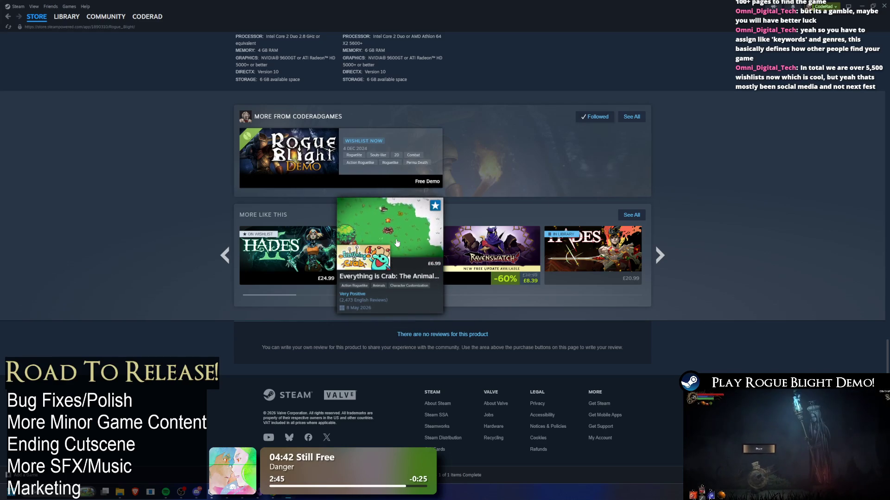
{"action": "left_click", "coordinate": [661, 255]}
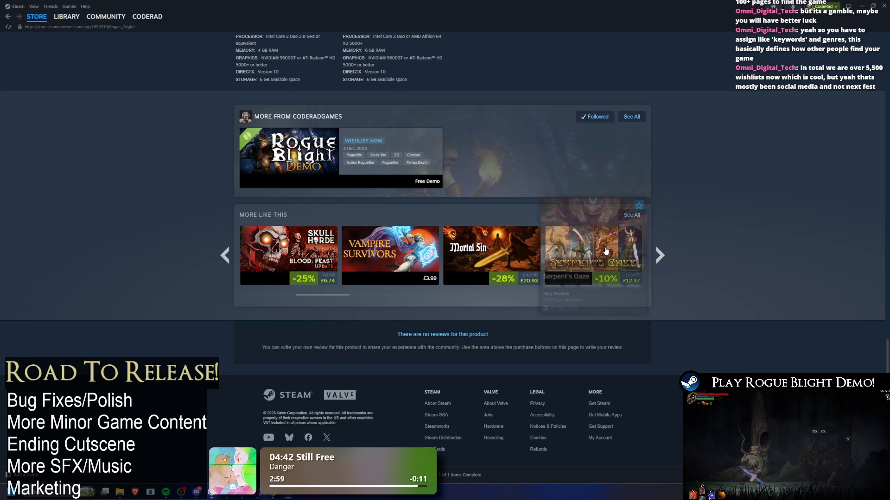
{"action": "left_click", "coordinate": [659, 254]}
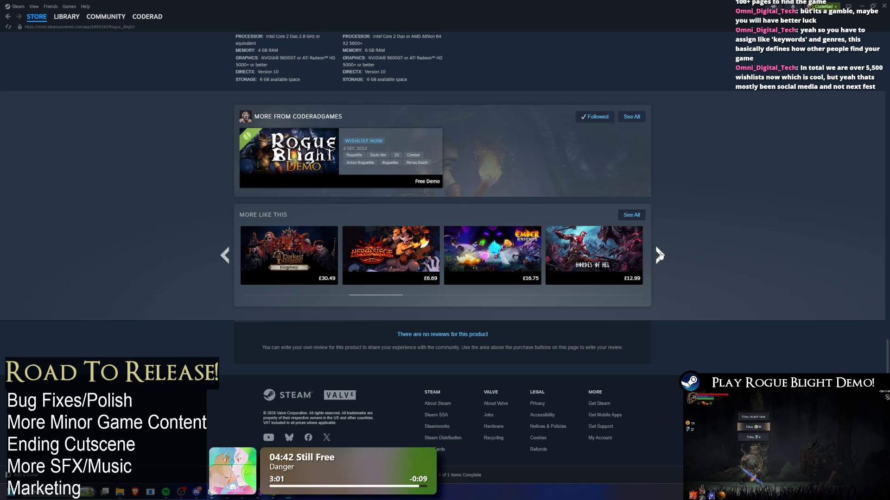
{"action": "left_click", "coordinate": [660, 255]}
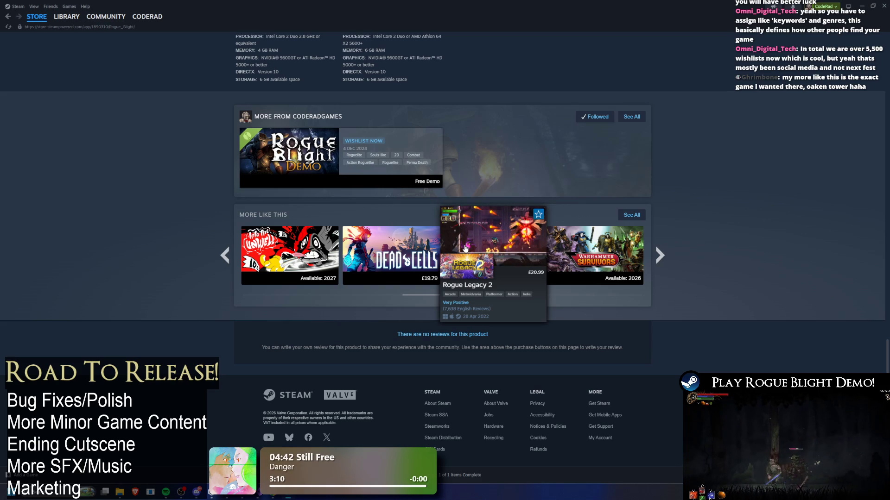
Page back through the similar games three times, then forward once
{"action": "mouse_move", "coordinate": [363, 262]}
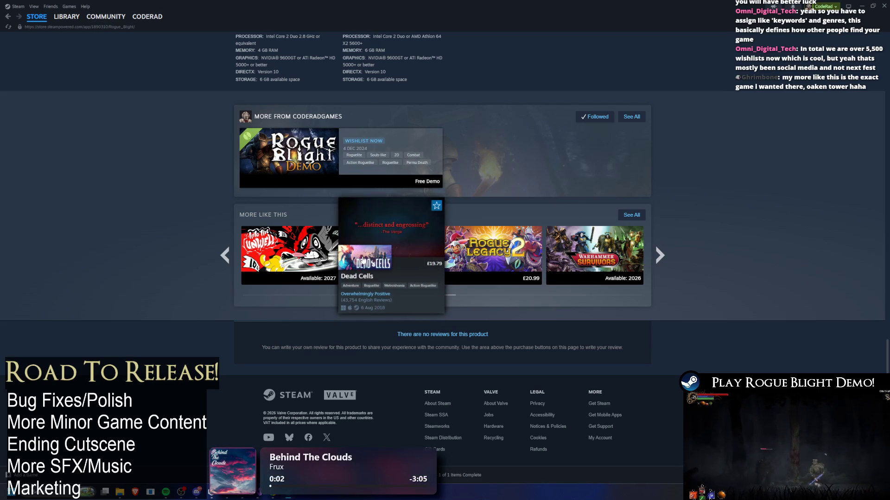
{"action": "left_click", "coordinate": [229, 254]}
{"action": "left_click", "coordinate": [228, 254]}
{"action": "left_click", "coordinate": [228, 255]}
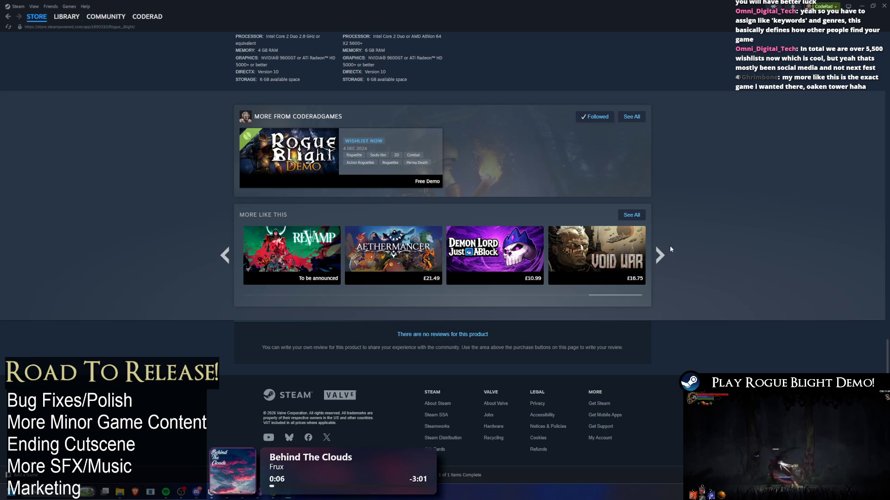
{"action": "left_click", "coordinate": [661, 254]}
{"action": "mouse_move", "coordinate": [314, 240]}
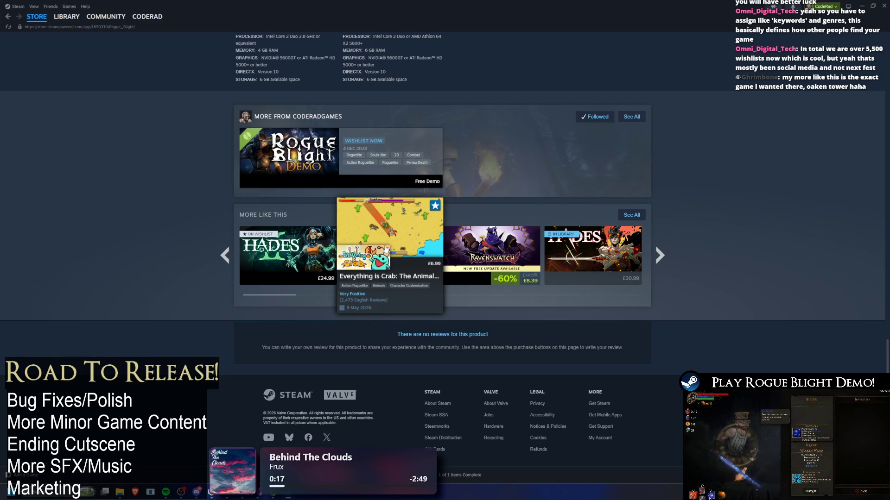
Return to the top of the store page and expand the live broadcast panel
{"action": "key", "text": "Home"}
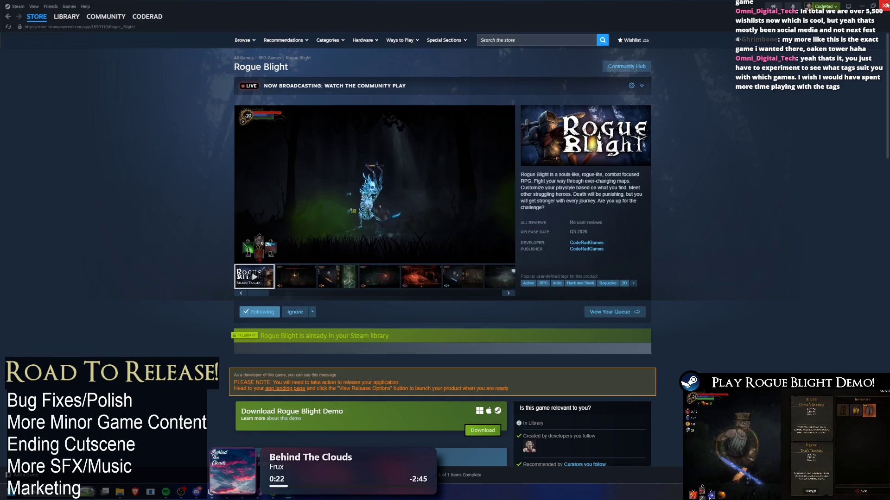
{"action": "left_click", "coordinate": [641, 86]}
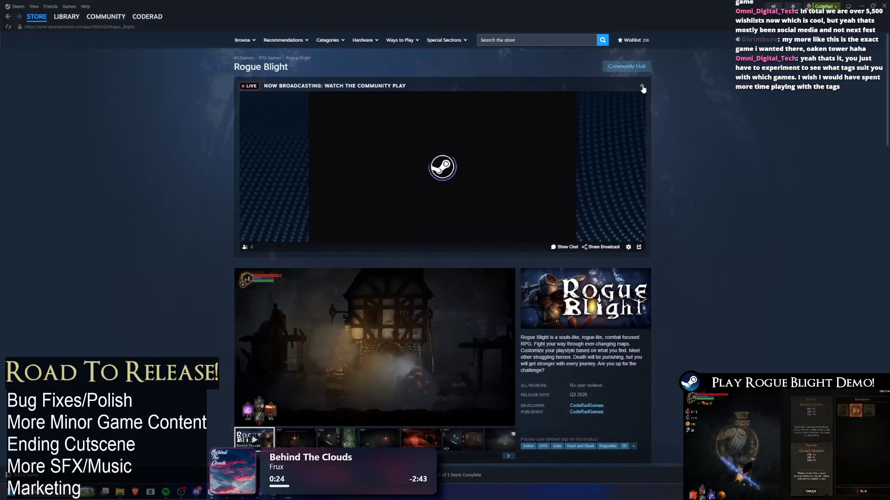
{"action": "left_click", "coordinate": [645, 87]}
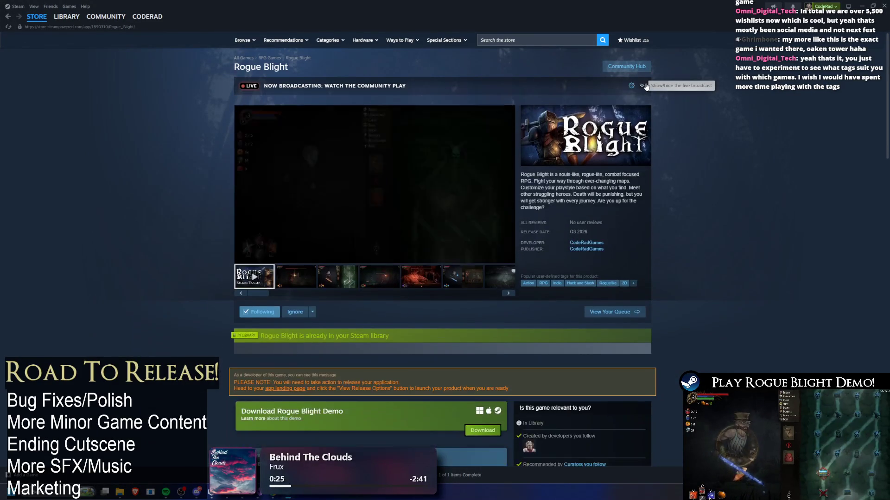
{"action": "left_click", "coordinate": [644, 87]}
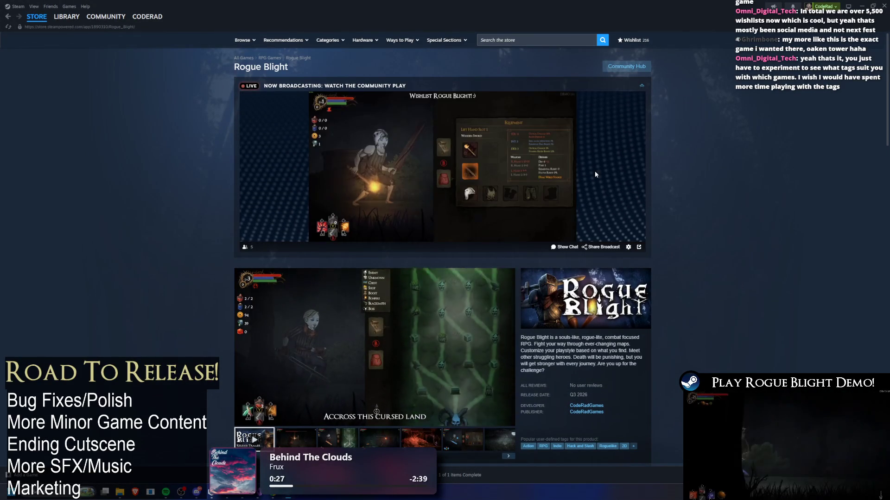
{"action": "key", "text": "alt+Tab"}
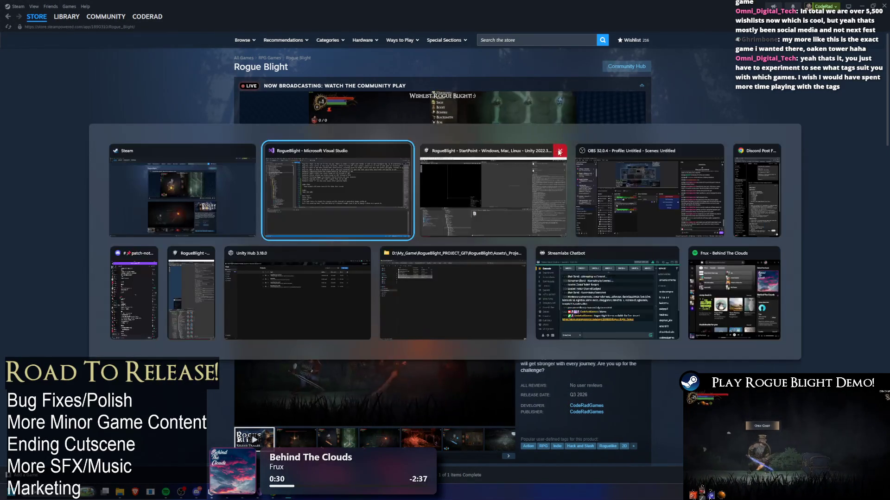
Make TAGS FOR GAME a dashed item and add '- Add broadcast custom image' to TODO.txt
{"action": "left_click", "coordinate": [263, 222]}
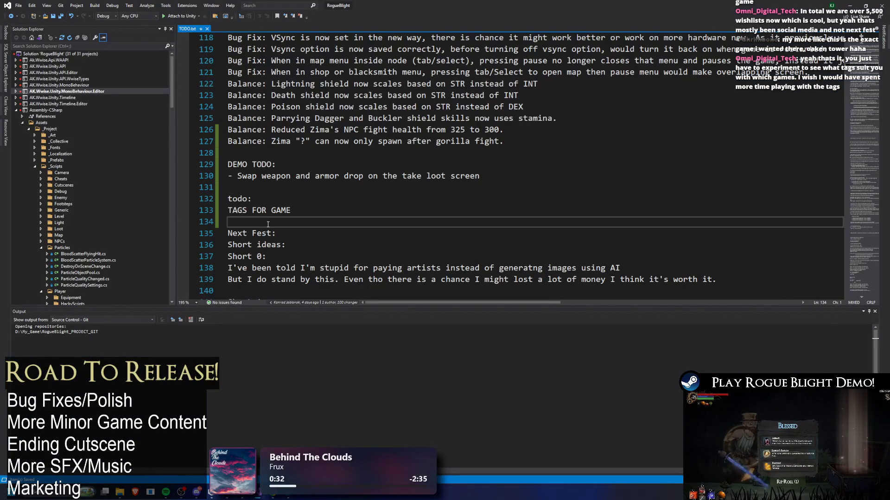
{"action": "key", "text": "Up"}
{"action": "key", "text": "Down"}
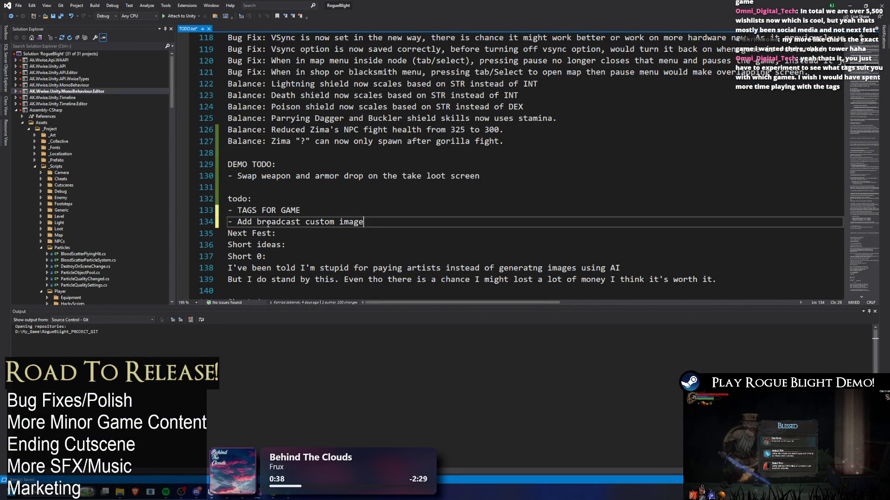
{"action": "key", "text": "Return"}
{"action": "left_click", "coordinate": [851, 5]}
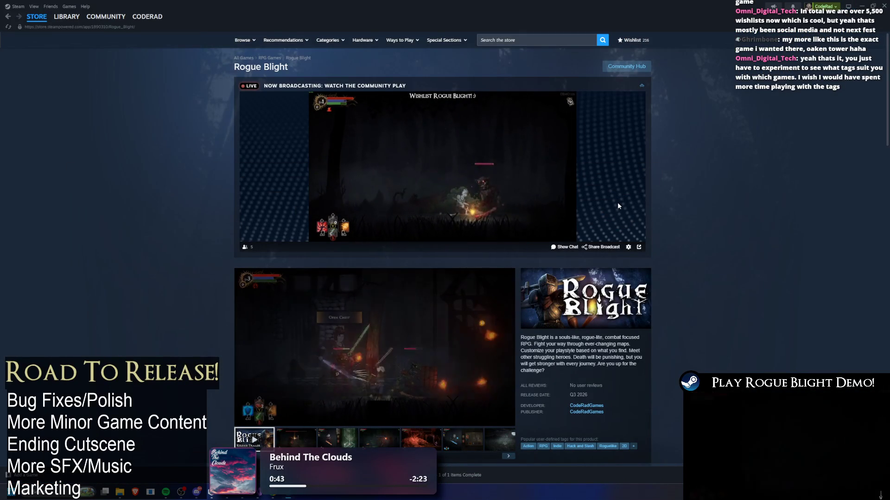
Pause the Rogue Blight store trailer at 0:39 on the Change Starting Gear scene
{"action": "scroll", "coordinate": [635, 191], "scroll_direction": "down", "scroll_amount": 5}
{"action": "scroll", "coordinate": [653, 162], "scroll_direction": "up", "scroll_amount": 4}
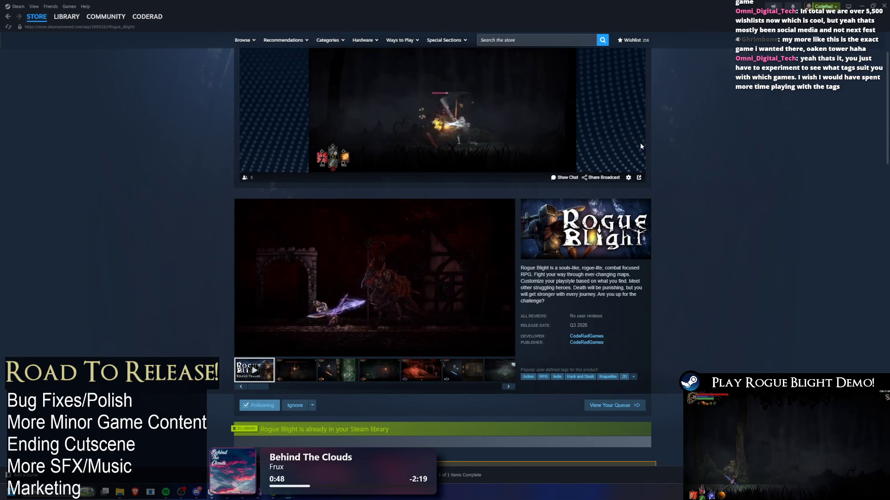
{"action": "scroll", "coordinate": [664, 168], "scroll_direction": "up", "scroll_amount": 2}
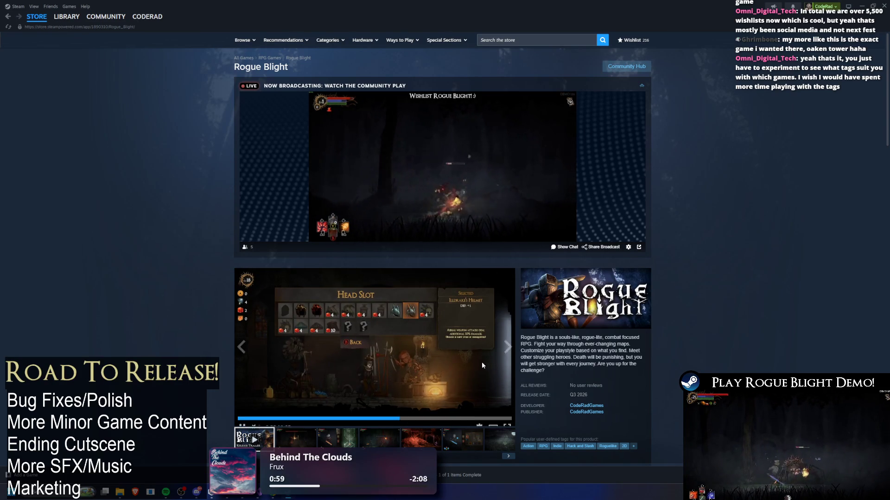
{"action": "left_click", "coordinate": [449, 346]}
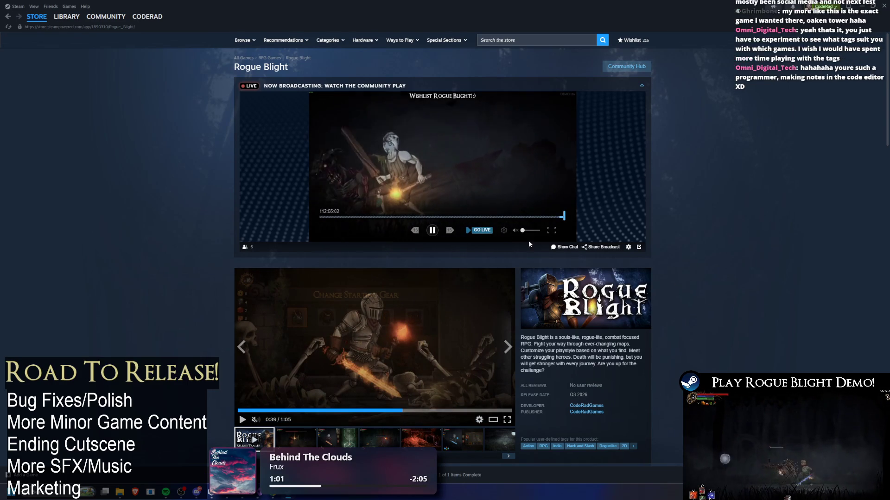
{"action": "mouse_move", "coordinate": [557, 207]}
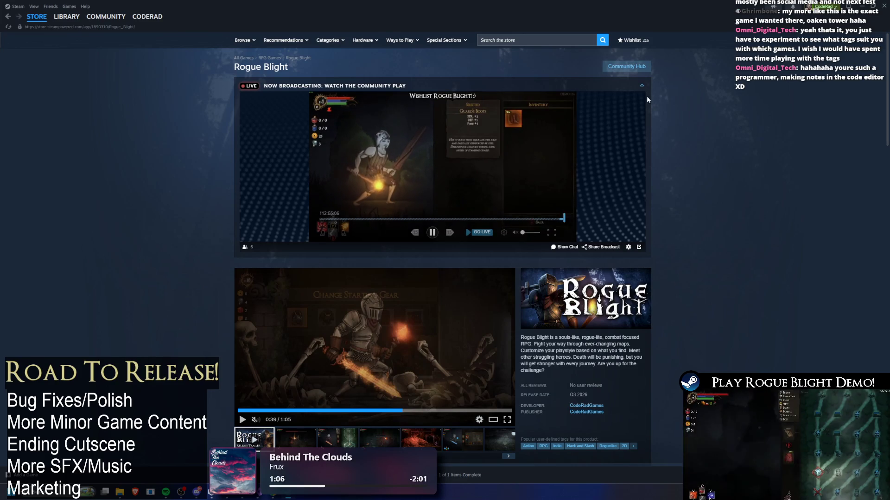
Bring Visual Studio's TODO.txt to the front, showing the Alpha 1.73.00 playtest notes
{"action": "key", "text": "alt+Tab"}
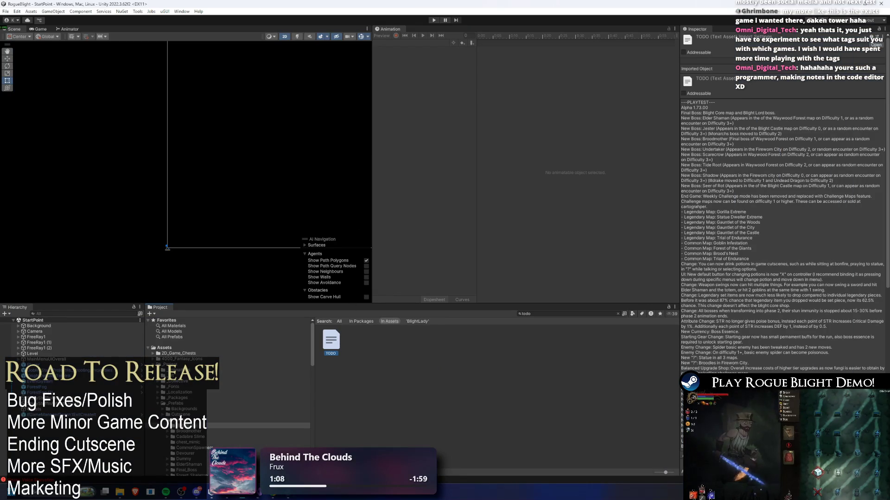
{"action": "key", "text": "alt+Tab"}
{"action": "key", "text": "alt+Tab"}
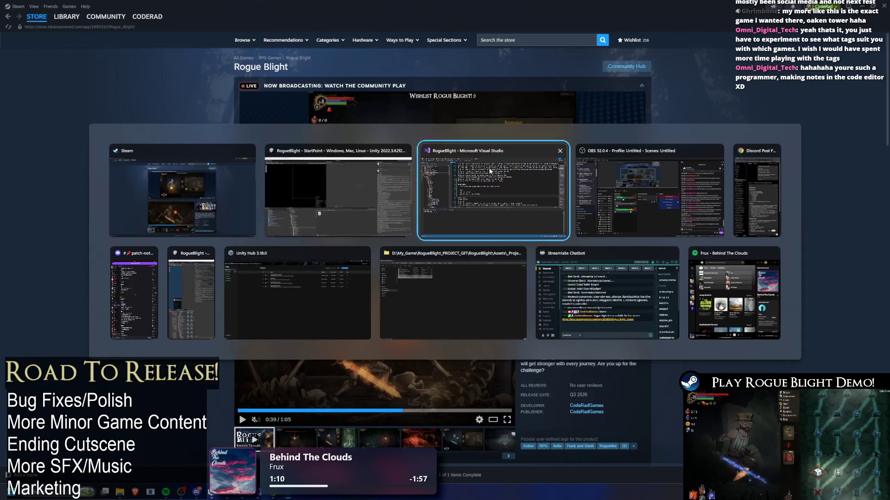
{"action": "left_click", "coordinate": [488, 167]}
{"action": "mouse_move", "coordinate": [865, 73]}
{"action": "left_mouse_down"}
{"action": "mouse_move", "coordinate": [853, 110]}
{"action": "mouse_move", "coordinate": [870, 248]}
{"action": "mouse_move", "coordinate": [860, 295]}
{"action": "mouse_move", "coordinate": [858, 37]}
{"action": "left_mouse_up"}
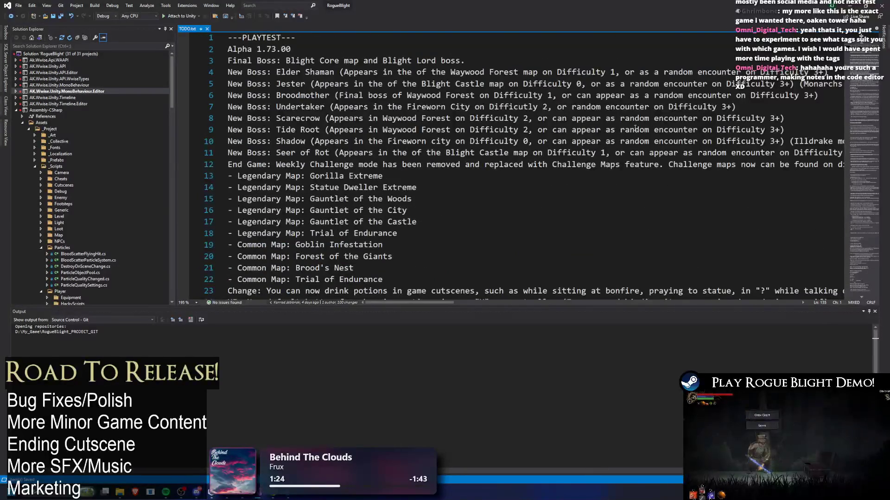
Scroll through the TODO notes, then bring Steam back on Rogue Blight's store page
{"action": "scroll", "coordinate": [613, 166], "scroll_direction": "down", "scroll_amount": 20}
{"action": "scroll", "coordinate": [613, 166], "scroll_direction": "down", "scroll_amount": 15}
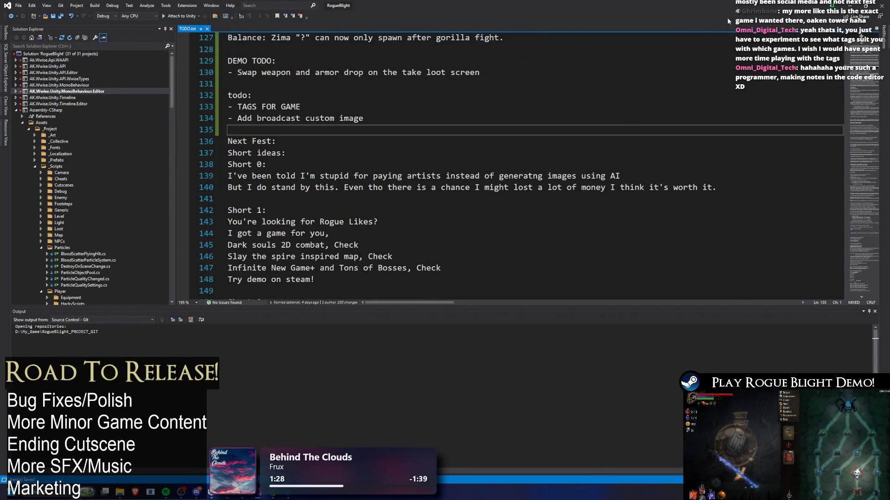
{"action": "scroll", "coordinate": [666, 92], "scroll_direction": "up", "scroll_amount": 2}
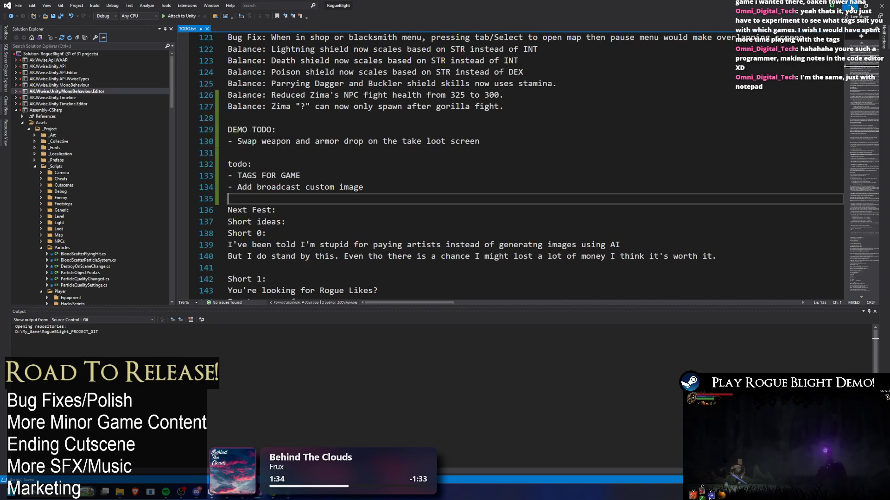
{"action": "left_click", "coordinate": [851, 6]}
Go from the Steam Library to the Rogue Blight Demo's store page
{"action": "mouse_move", "coordinate": [127, 24]}
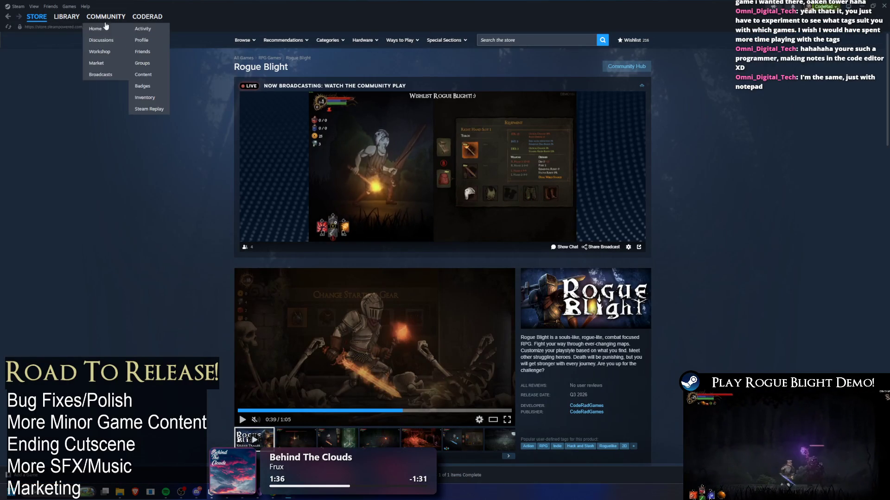
{"action": "left_click", "coordinate": [66, 17]}
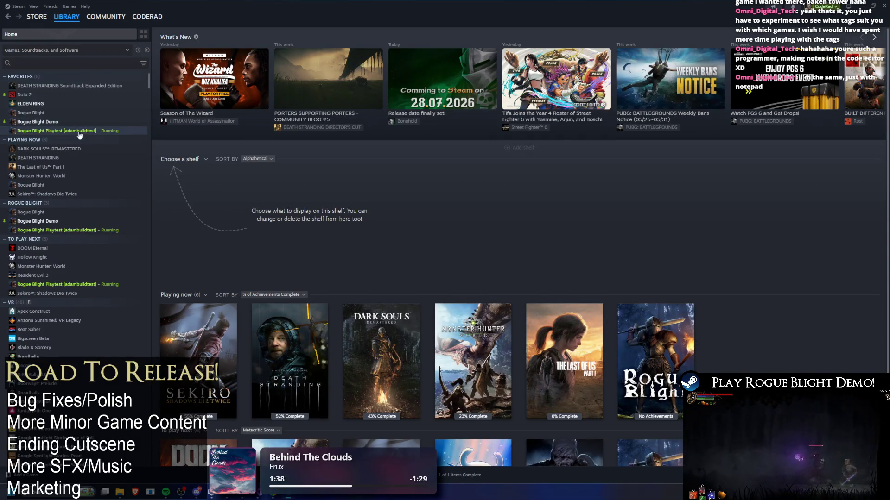
{"action": "left_click", "coordinate": [78, 132]}
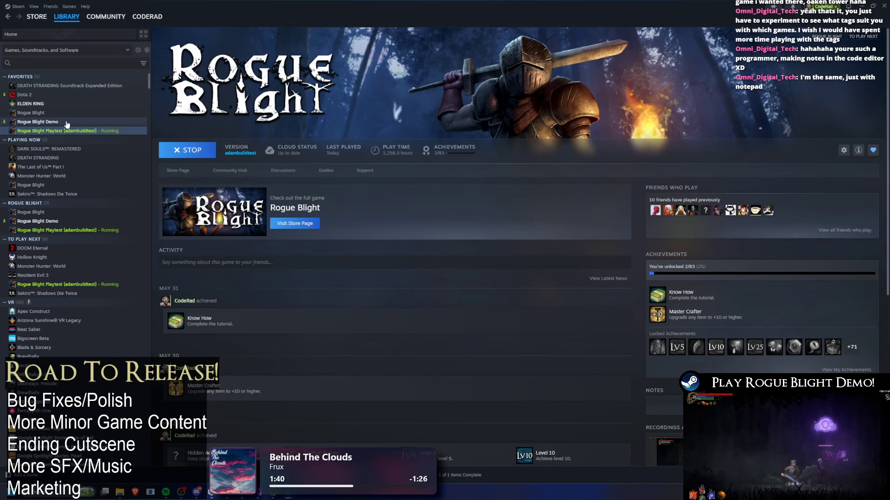
{"action": "left_click", "coordinate": [67, 123]}
{"action": "left_click", "coordinate": [184, 172]}
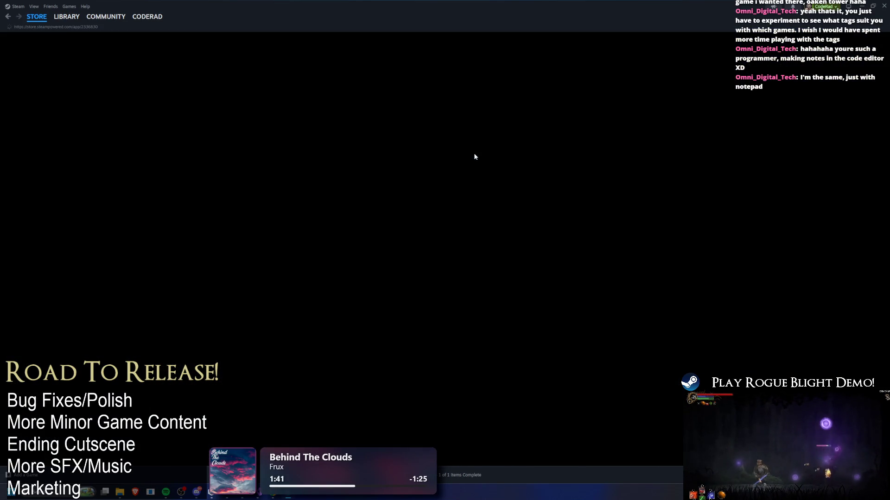
Open the Demo Patch 1.17 announcement briefly, then close it
{"action": "scroll", "coordinate": [435, 160], "scroll_direction": "down", "scroll_amount": 5}
{"action": "scroll", "coordinate": [435, 161], "scroll_direction": "up", "scroll_amount": 5}
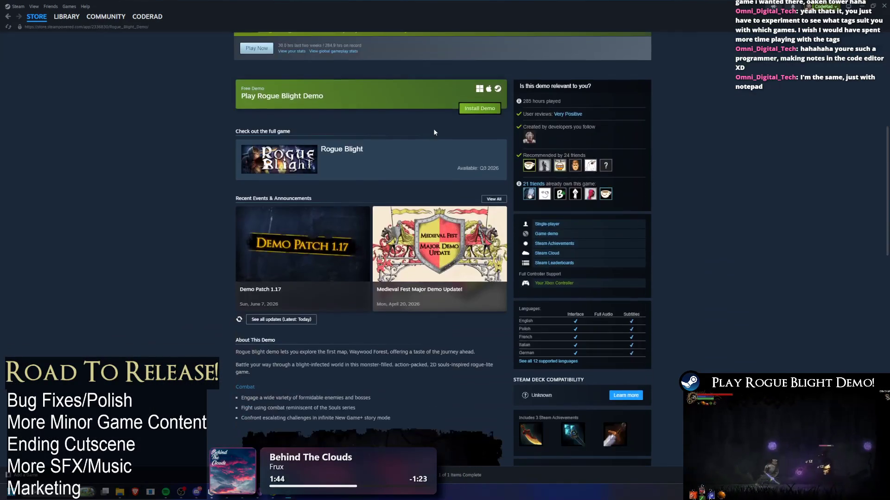
{"action": "left_click", "coordinate": [303, 244]}
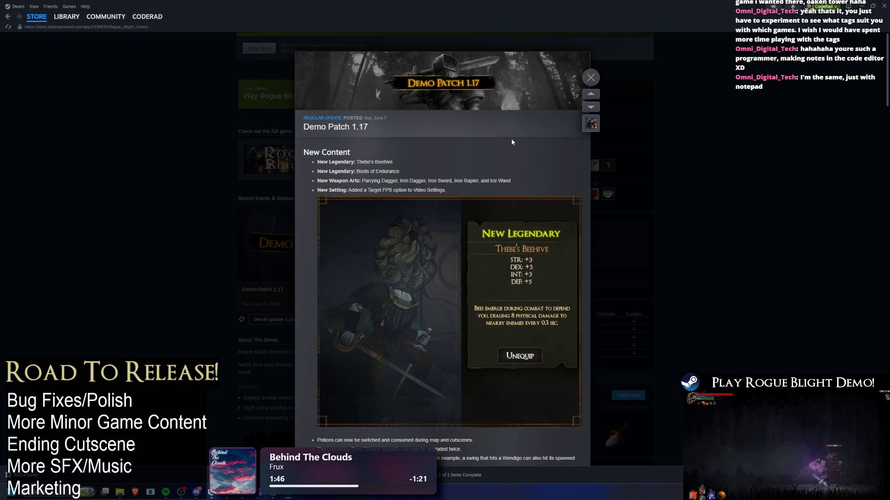
{"action": "scroll", "coordinate": [514, 135], "scroll_direction": "down", "scroll_amount": 15}
{"action": "scroll", "coordinate": [514, 134], "scroll_direction": "up", "scroll_amount": 15}
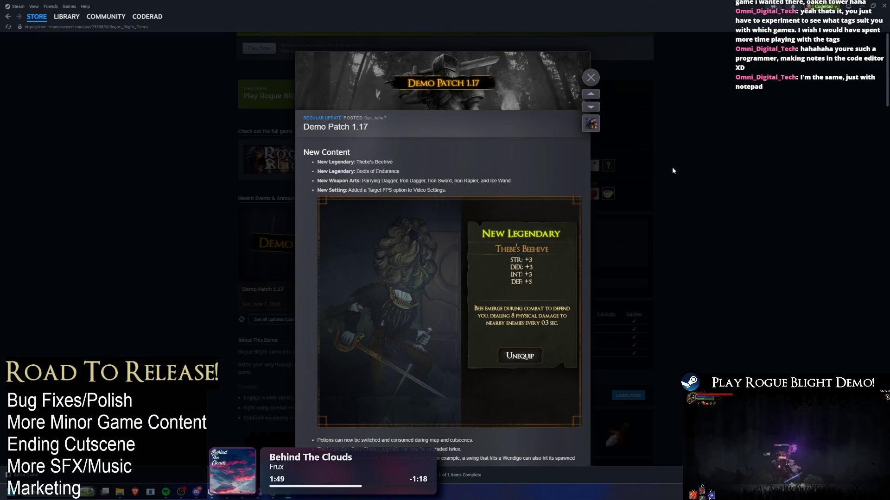
{"action": "left_click", "coordinate": [688, 170]}
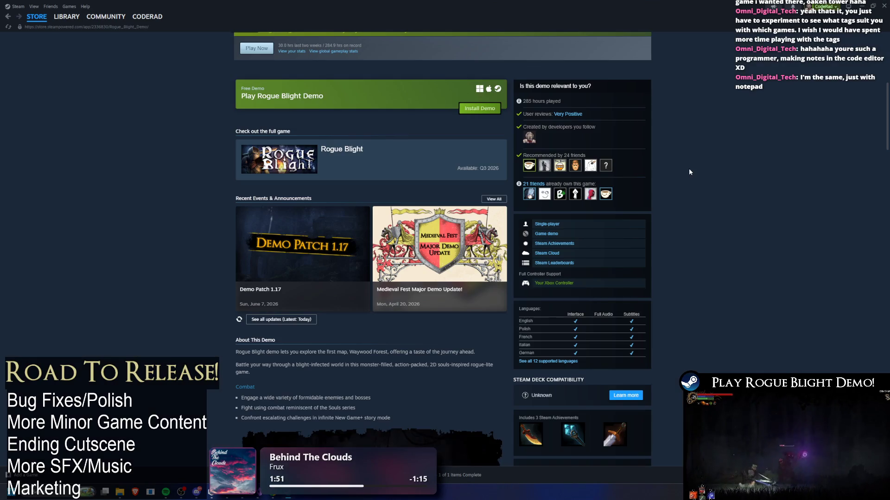
{"action": "scroll", "coordinate": [684, 181], "scroll_direction": "down", "scroll_amount": 3}
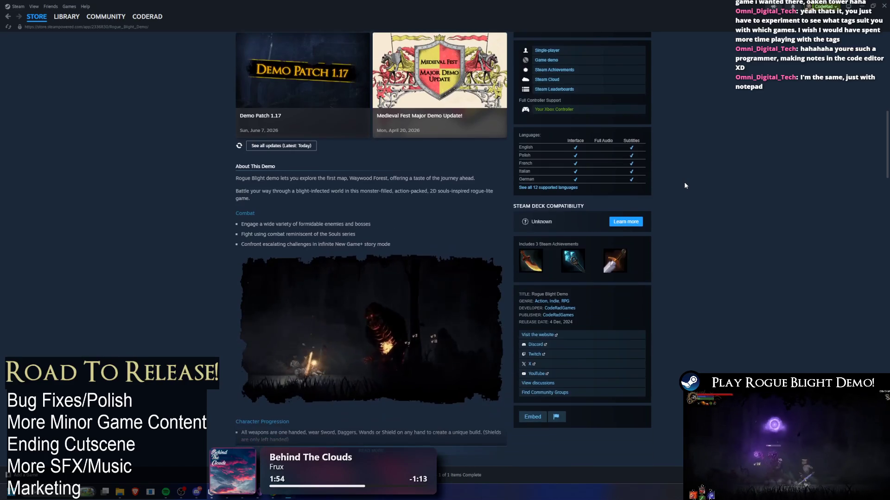
{"action": "scroll", "coordinate": [492, 205], "scroll_direction": "up", "scroll_amount": 3}
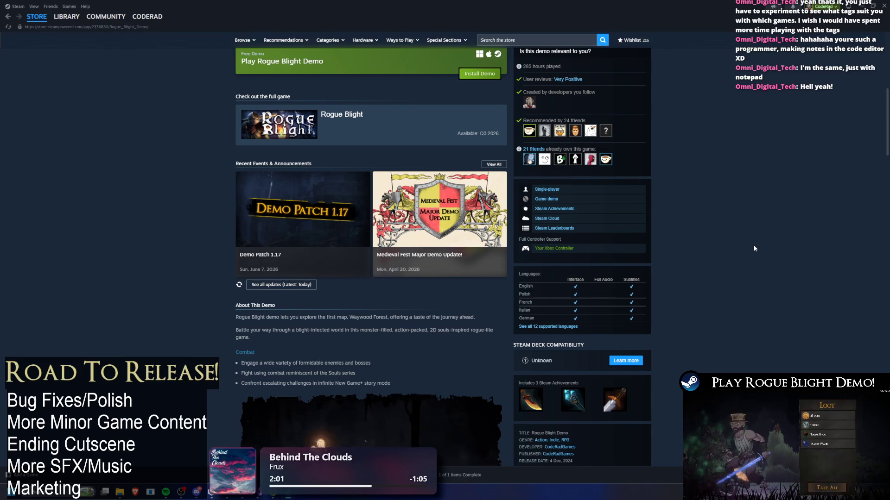
Reopen the Demo Patch 1.17 notes, read through them, and close them
{"action": "left_click", "coordinate": [315, 209]}
{"action": "scroll", "coordinate": [592, 185], "scroll_direction": "down", "scroll_amount": 2}
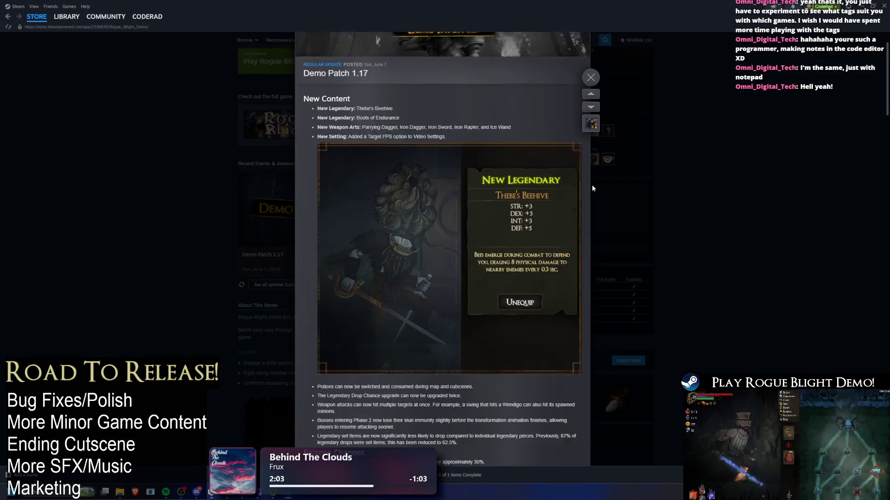
{"action": "scroll", "coordinate": [594, 186], "scroll_direction": "down", "scroll_amount": 2}
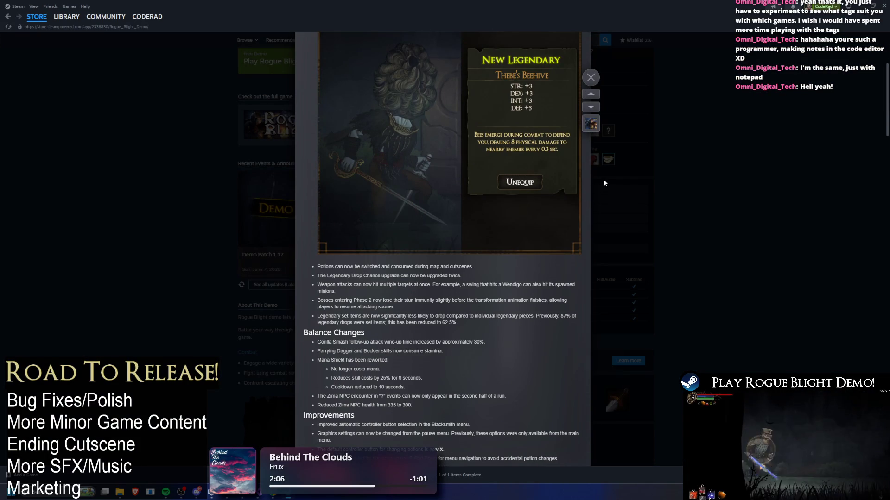
{"action": "scroll", "coordinate": [604, 183], "scroll_direction": "down", "scroll_amount": 1}
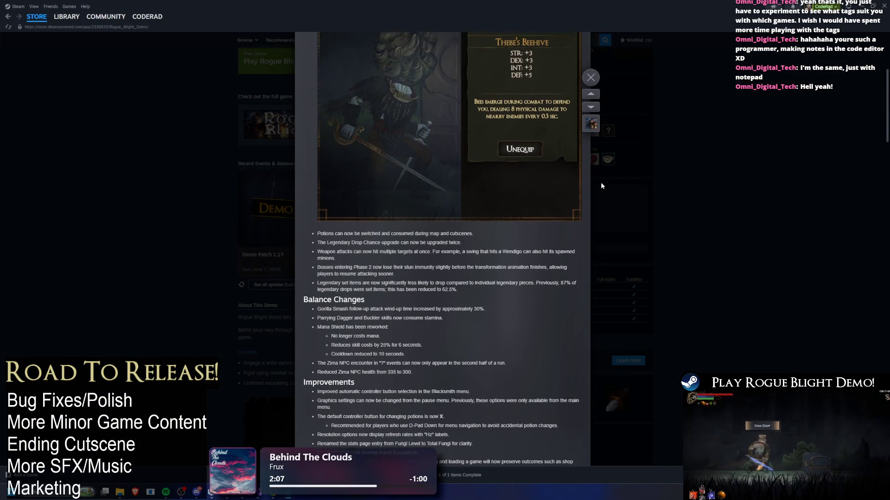
{"action": "scroll", "coordinate": [601, 184], "scroll_direction": "up", "scroll_amount": 2}
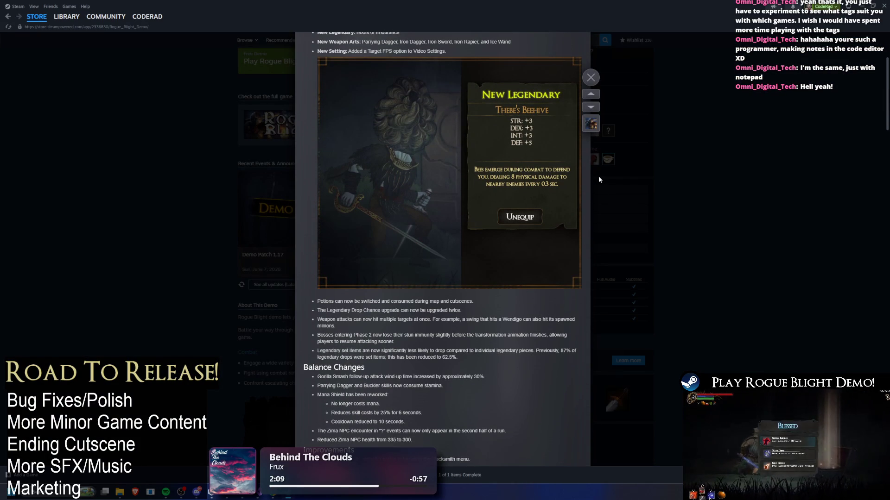
{"action": "scroll", "coordinate": [597, 175], "scroll_direction": "down", "scroll_amount": 3}
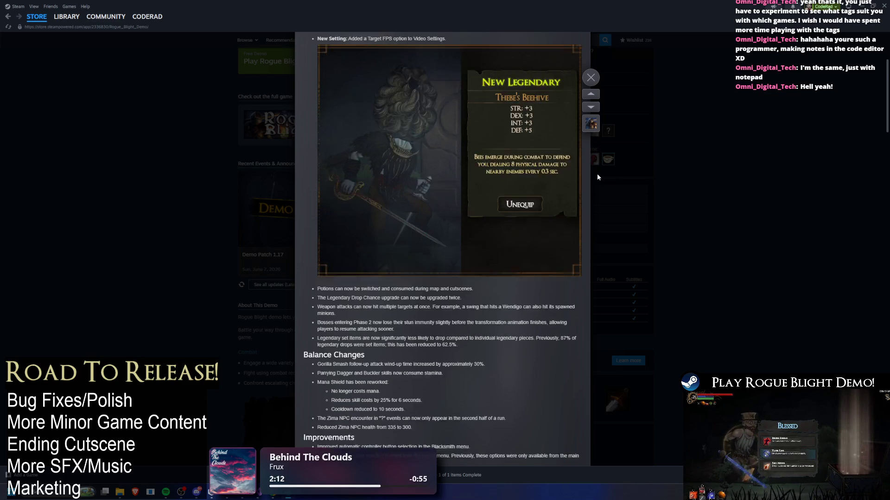
{"action": "scroll", "coordinate": [597, 181], "scroll_direction": "down", "scroll_amount": 4}
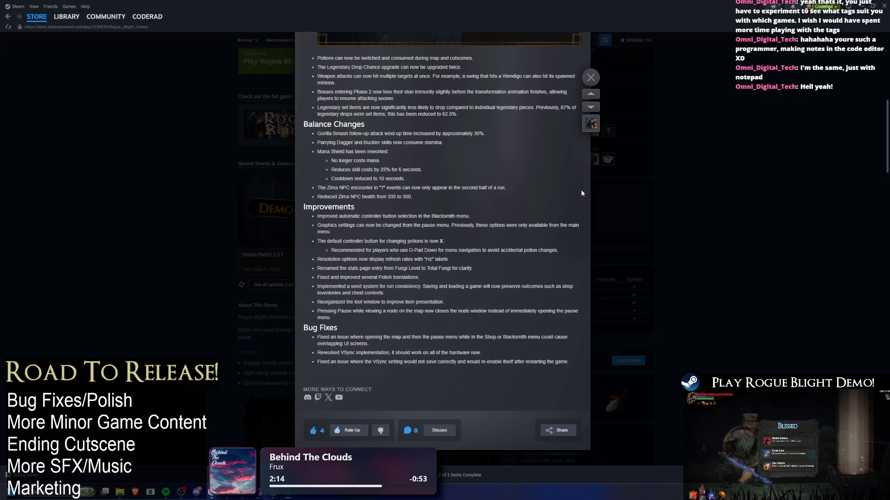
{"action": "left_click", "coordinate": [564, 191]}
{"action": "scroll", "coordinate": [525, 180], "scroll_direction": "up", "scroll_amount": 7}
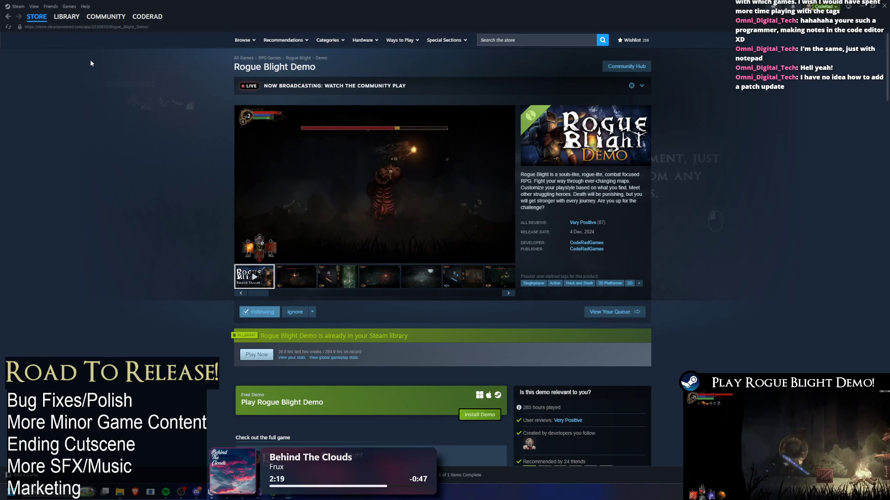
Drag the Chrome Steamworks events page over the demo store page and maximize it
{"action": "scroll", "coordinate": [94, 61], "scroll_direction": "down", "scroll_amount": 3}
{"action": "scroll", "coordinate": [333, 235], "scroll_direction": "down", "scroll_amount": 1}
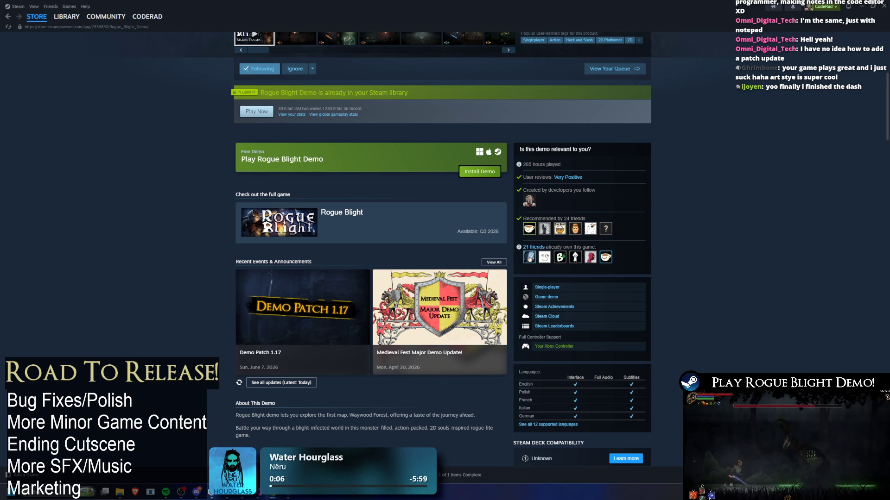
{"action": "left_click_drag", "start_coordinate": [889, 28], "coordinate": [405, 27]}
{"action": "scroll", "coordinate": [256, 208], "scroll_direction": "down", "scroll_amount": 5}
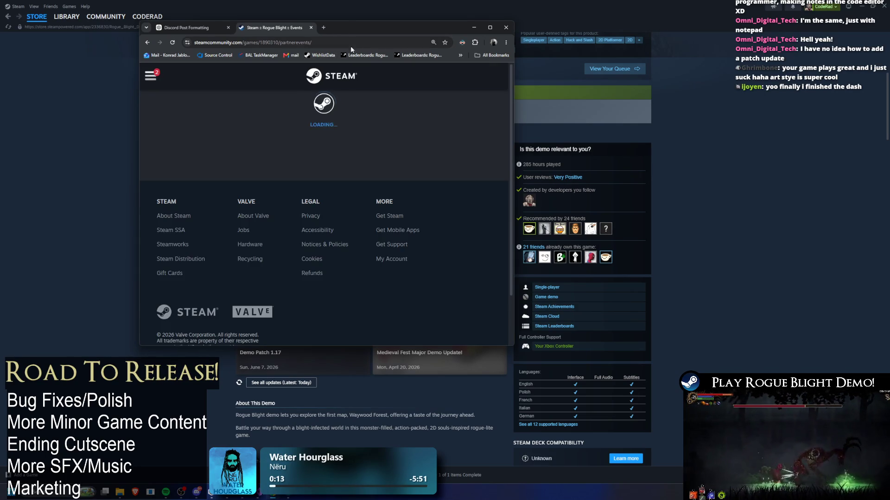
{"action": "double_click", "coordinate": [414, 29]}
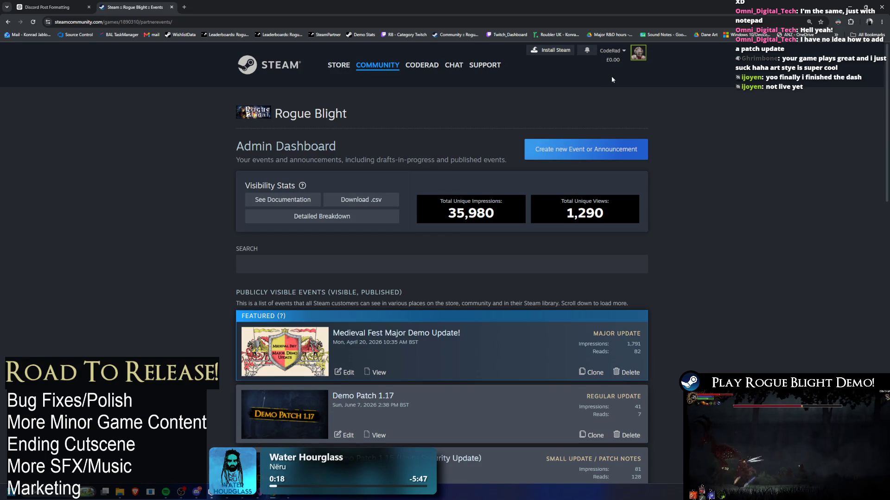
Start a new Rogue Blight event and expand A Game Update, then return to Steam's demo page
{"action": "left_click", "coordinate": [581, 152]}
{"action": "scroll", "coordinate": [454, 172], "scroll_direction": "down", "scroll_amount": 2}
{"action": "scroll", "coordinate": [319, 361], "scroll_direction": "down", "scroll_amount": 3}
{"action": "scroll", "coordinate": [362, 219], "scroll_direction": "up", "scroll_amount": 2}
{"action": "left_click", "coordinate": [325, 127]}
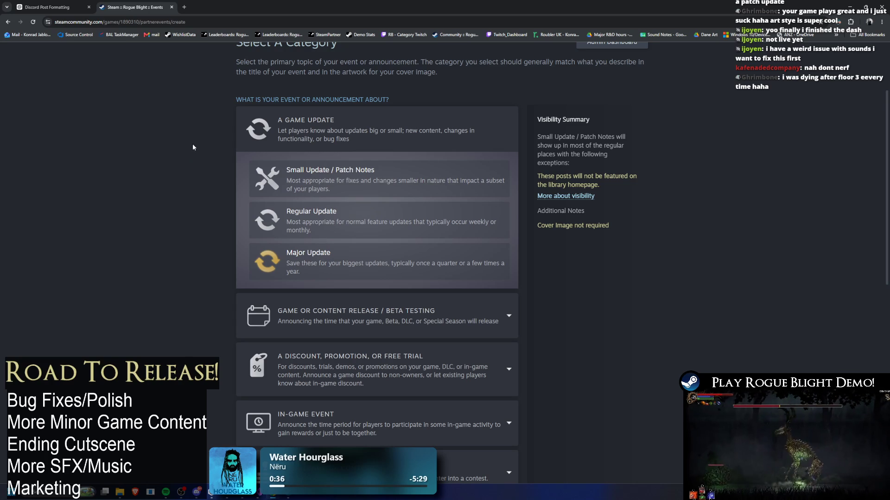
{"action": "key", "text": "alt+Tab"}
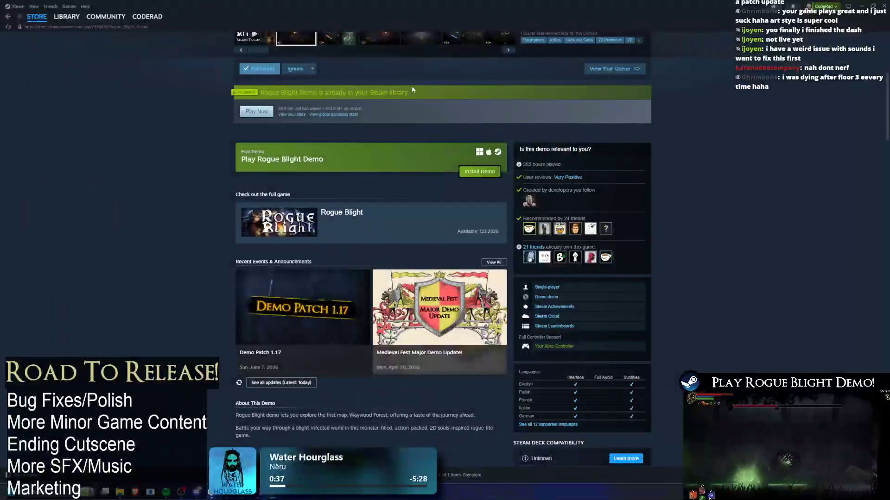
Scroll the demo store page down to the customer reviews, jump back up, and return to Unity
{"action": "scroll", "coordinate": [496, 73], "scroll_direction": "down", "scroll_amount": 7}
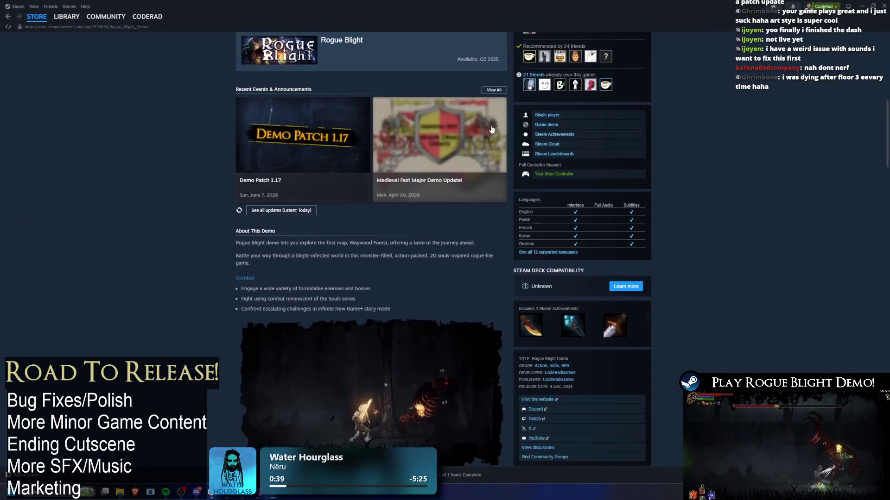
{"action": "scroll", "coordinate": [496, 74], "scroll_direction": "down", "scroll_amount": 5}
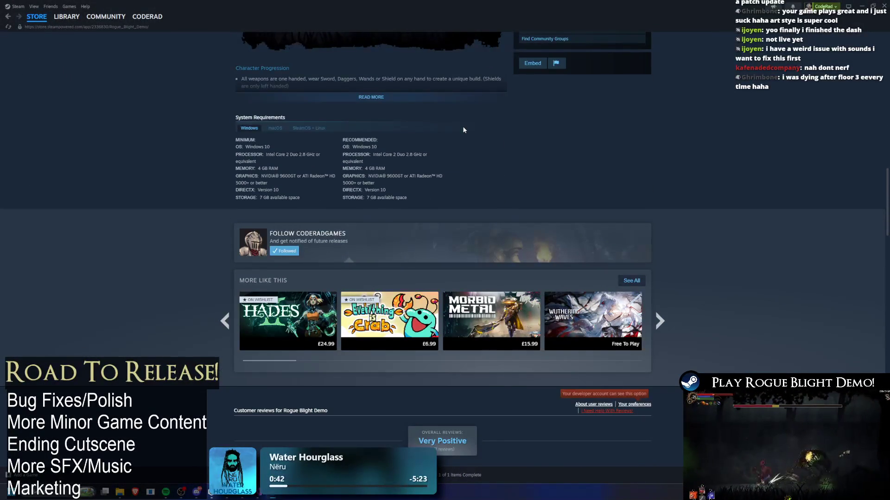
{"action": "scroll", "coordinate": [312, 217], "scroll_direction": "down", "scroll_amount": 10}
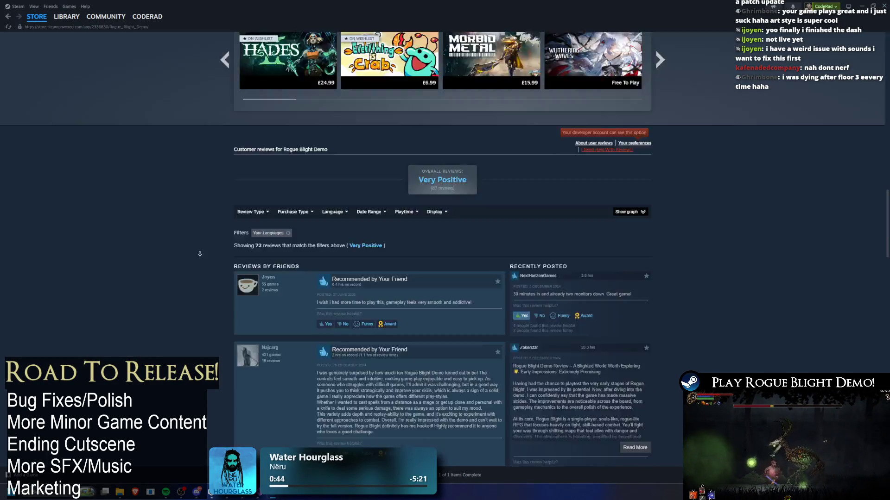
{"action": "key", "text": "Home"}
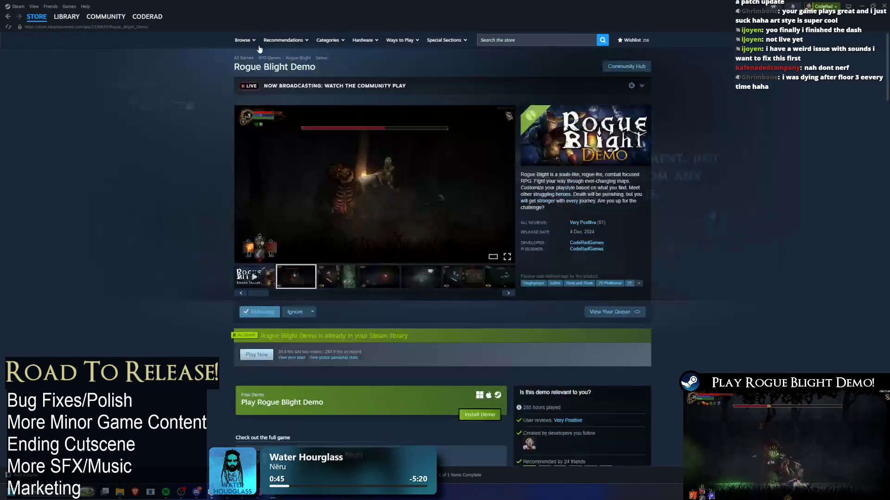
{"action": "key", "text": "alt+Tab"}
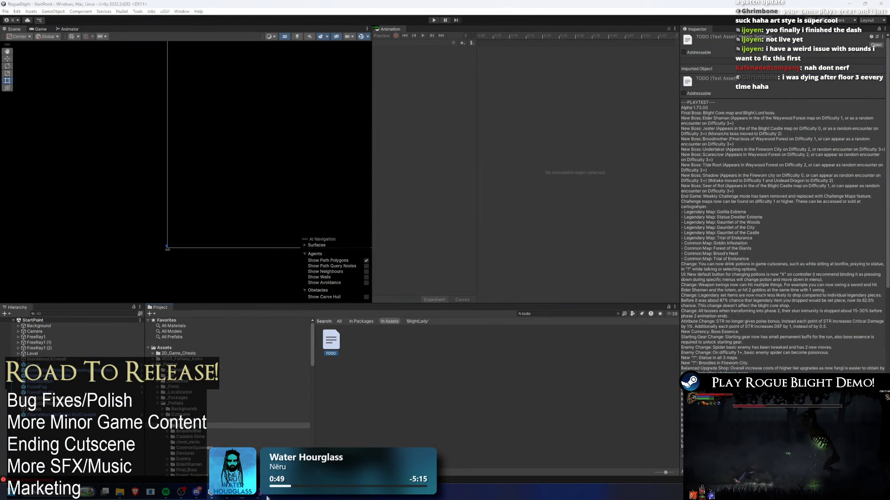
Switch from the Unity editor over to Visual Studio's TODO.txt notes
{"action": "key", "text": "alt+Tab"}
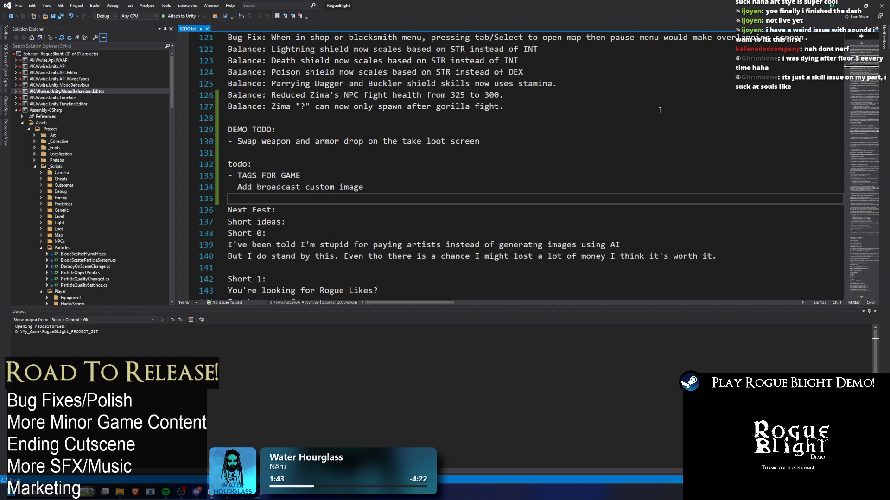
Read the balance notes and demo to-do list in TODO.txt, then minimize Visual Studio
{"action": "scroll", "coordinate": [643, 100], "scroll_direction": "down", "scroll_amount": 2}
{"action": "scroll", "coordinate": [605, 107], "scroll_direction": "up", "scroll_amount": 4}
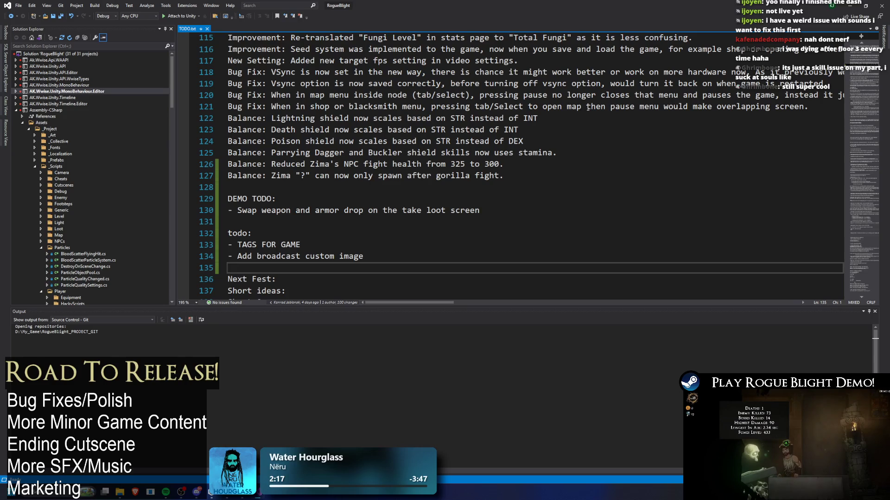
{"action": "left_click", "coordinate": [855, 7]}
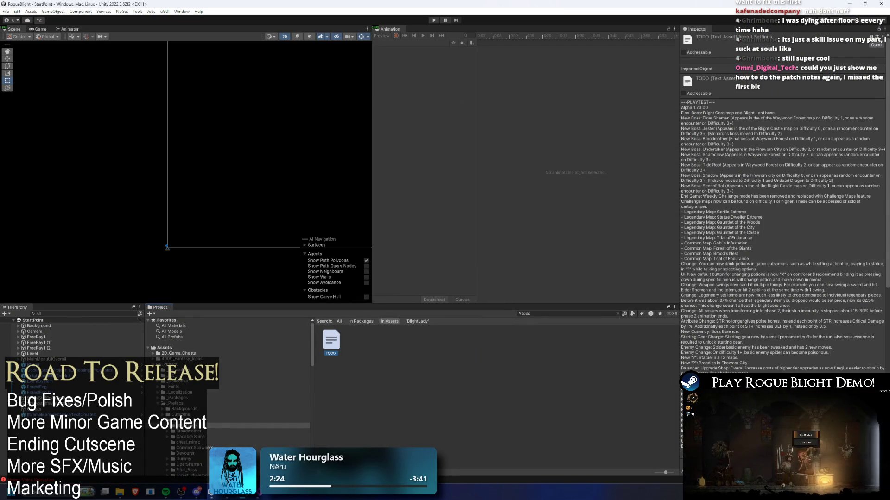
In the browser, open Rogue Blight's Steamworks Post/Manage Events & Announcements dashboard
{"action": "key", "text": "super"}
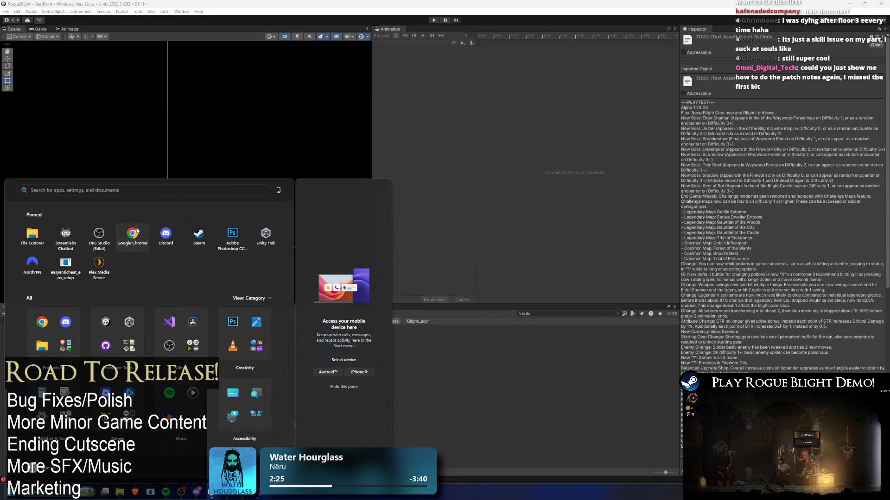
{"action": "key", "text": "super"}
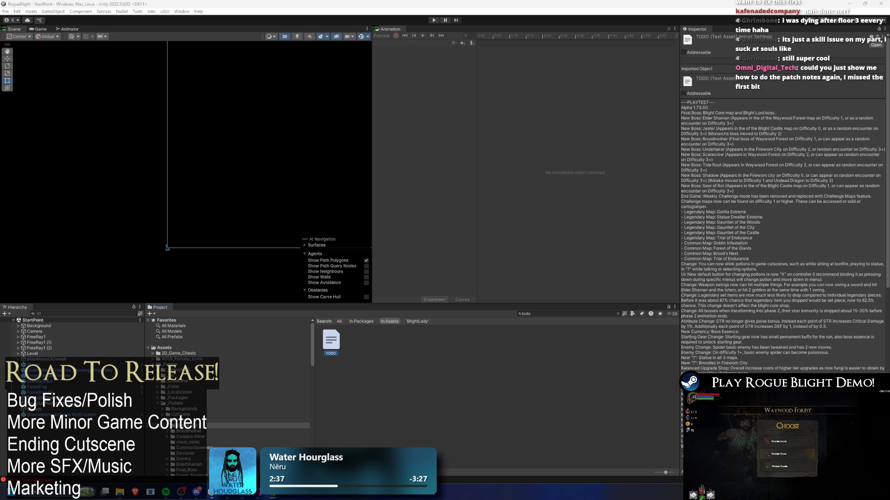
{"action": "key", "text": "alt+Tab"}
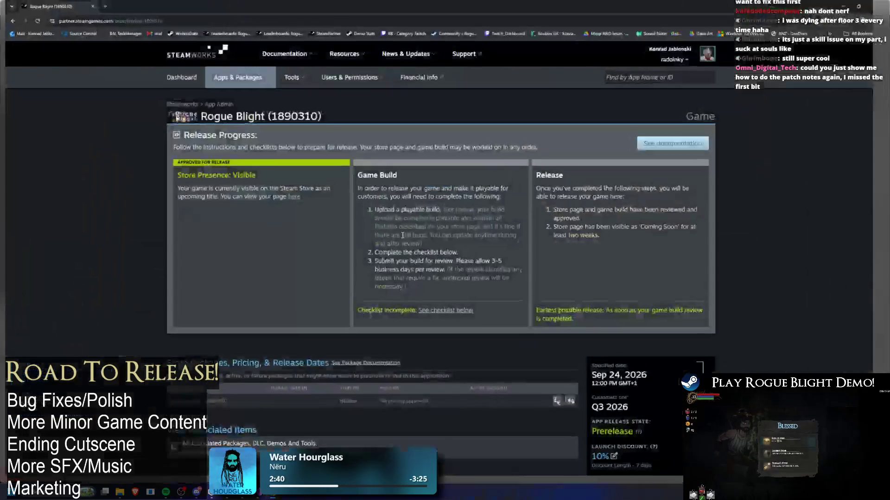
{"action": "scroll", "coordinate": [412, 209], "scroll_direction": "down", "scroll_amount": 15}
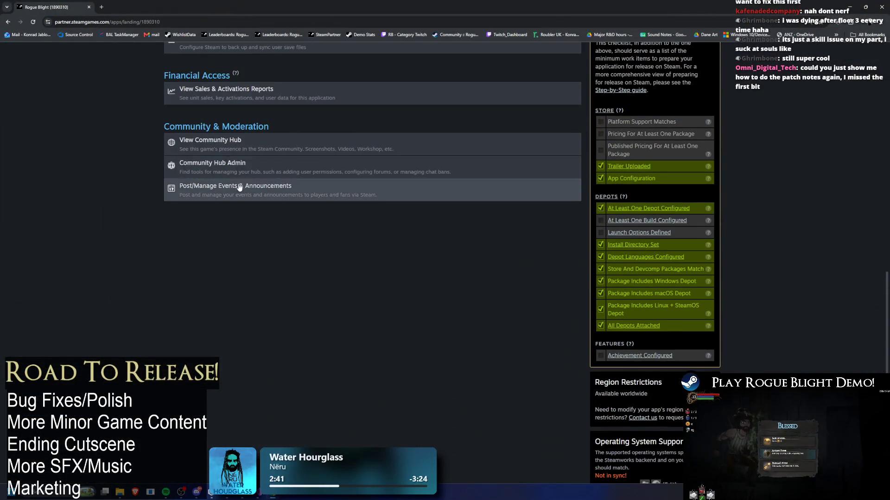
{"action": "scroll", "coordinate": [240, 187], "scroll_direction": "up", "scroll_amount": 12}
{"action": "scroll", "coordinate": [256, 236], "scroll_direction": "down", "scroll_amount": 12}
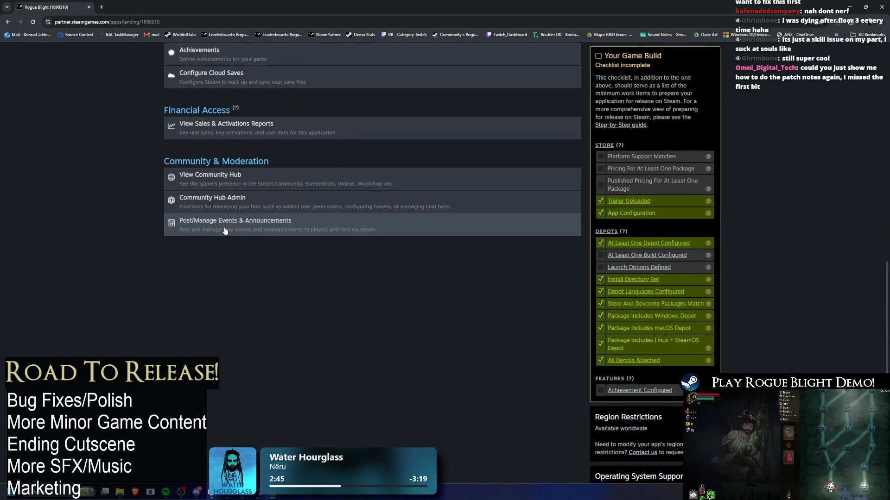
{"action": "left_click", "coordinate": [268, 228]}
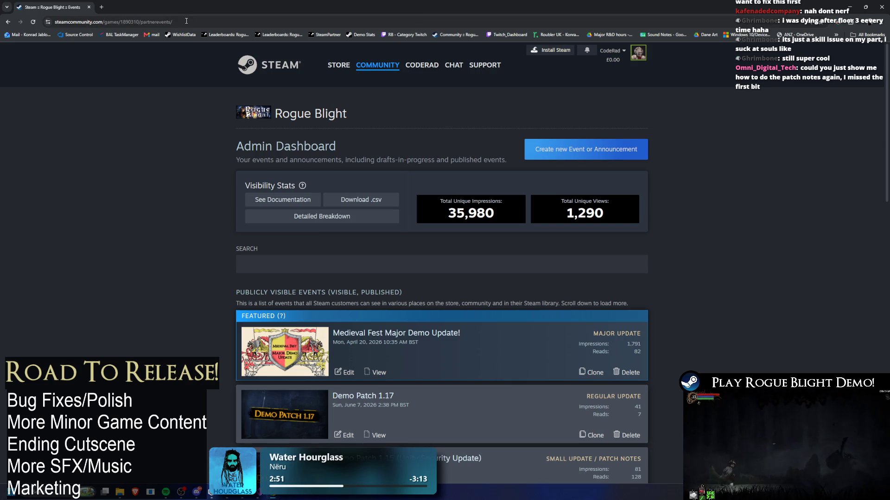
Start a new Steamworks event or announcement and look through its category choices
{"action": "left_click_drag", "start_coordinate": [185, 21], "coordinate": [103, 22]}
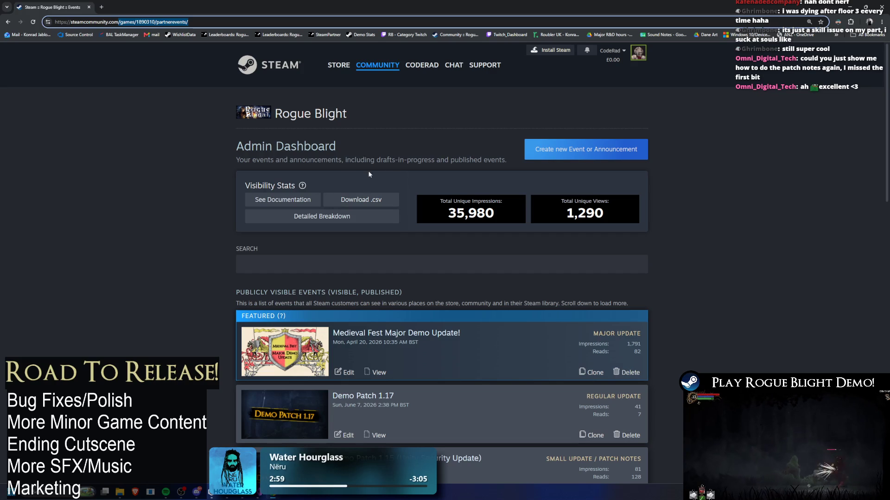
{"action": "left_click", "coordinate": [140, 150]}
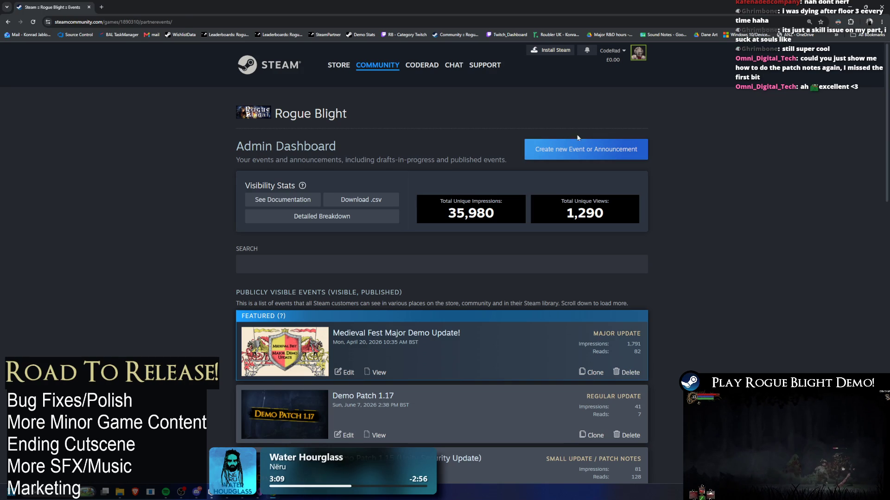
{"action": "left_click", "coordinate": [577, 149]}
{"action": "scroll", "coordinate": [264, 232], "scroll_direction": "down", "scroll_amount": 5}
{"action": "scroll", "coordinate": [263, 187], "scroll_direction": "down", "scroll_amount": 5}
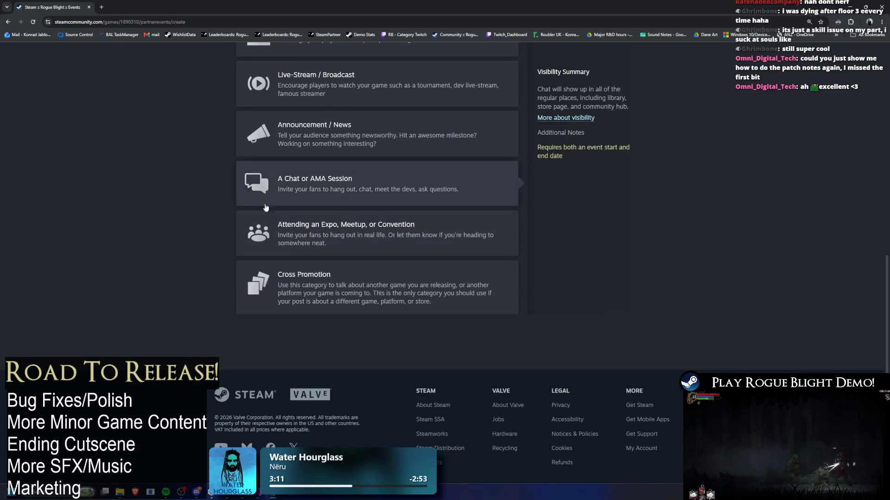
{"action": "scroll", "coordinate": [262, 190], "scroll_direction": "up", "scroll_amount": 1}
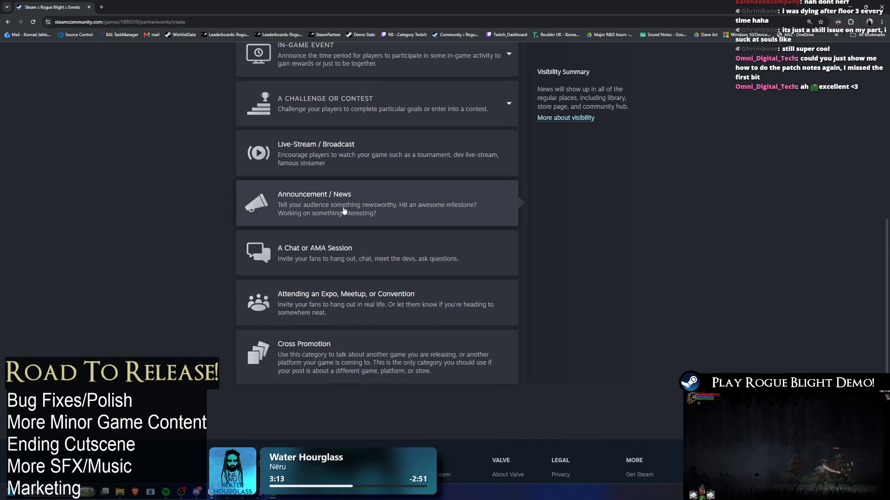
Return to the events Admin Dashboard, then switch back to Unity
{"action": "key", "text": "alt+Left"}
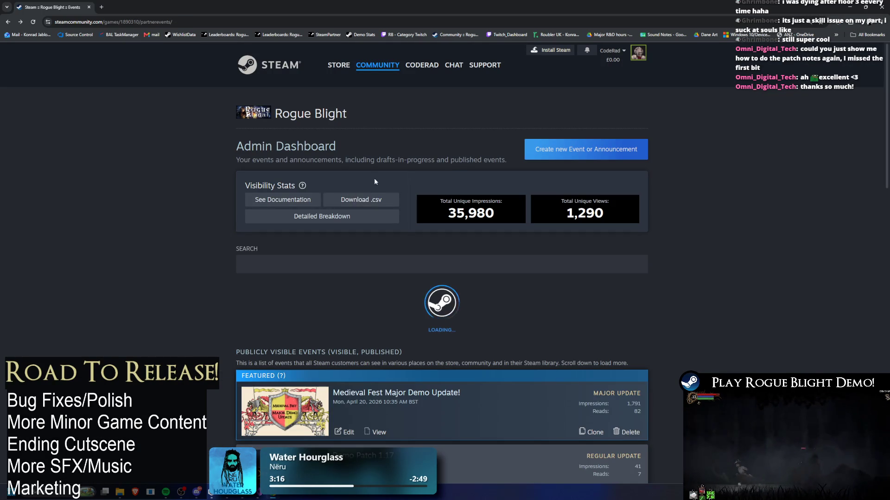
{"action": "scroll", "coordinate": [401, 179], "scroll_direction": "down", "scroll_amount": 1}
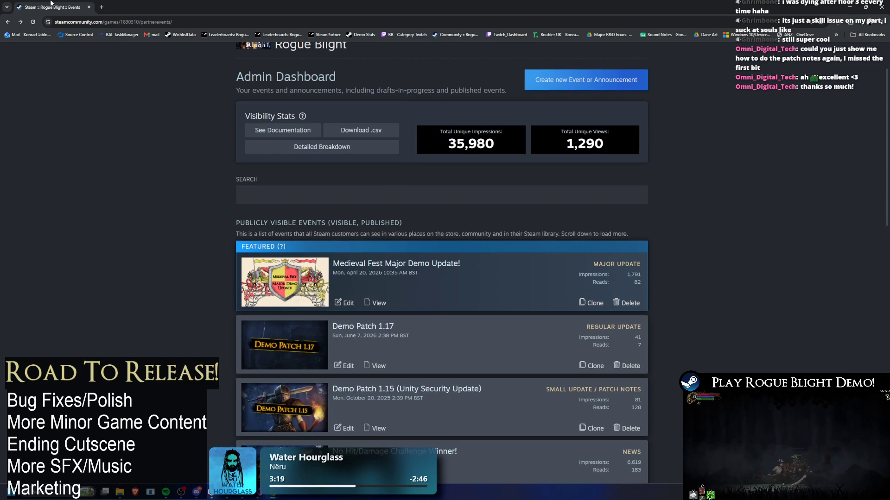
{"action": "key", "text": "alt+Tab"}
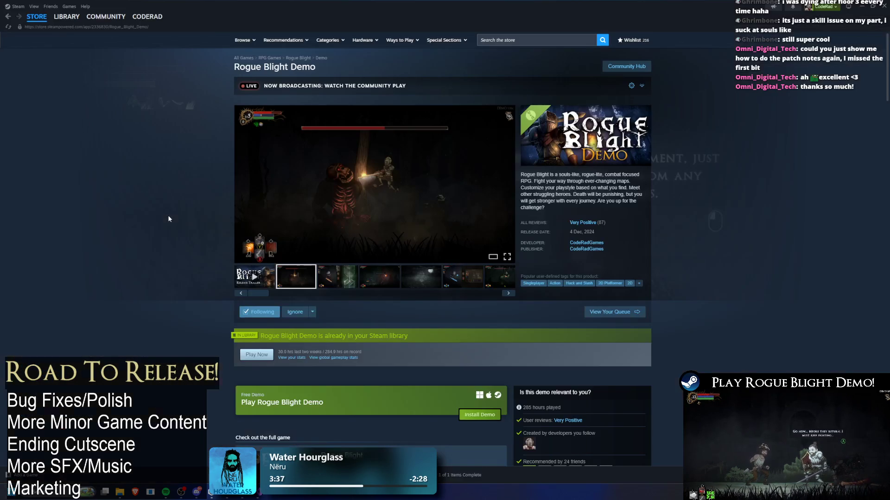
Scroll through the Rogue Blight store page in Steam, bringing its header back into view
{"action": "scroll", "coordinate": [419, 298], "scroll_direction": "down", "scroll_amount": 5}
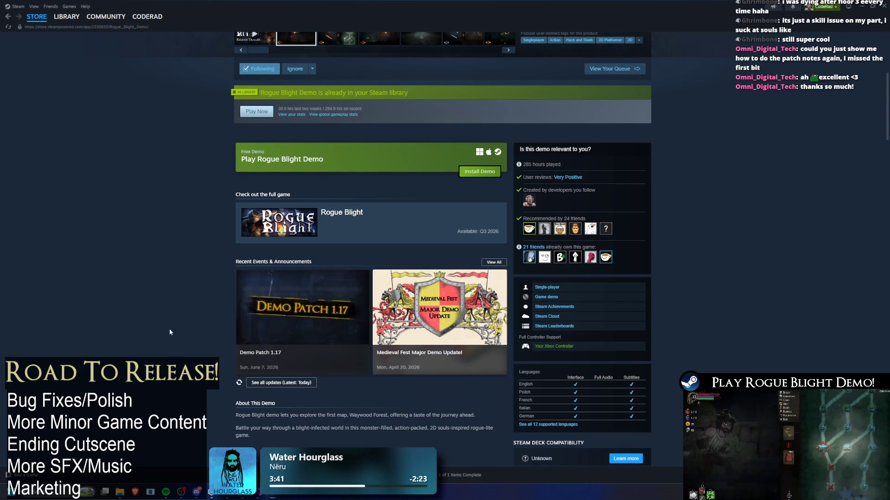
{"action": "scroll", "coordinate": [165, 303], "scroll_direction": "up", "scroll_amount": 4}
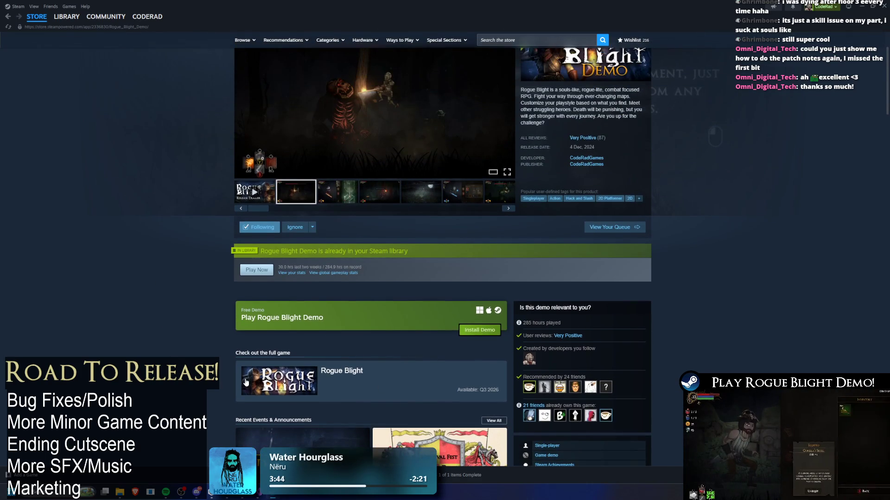
{"action": "scroll", "coordinate": [336, 289], "scroll_direction": "down", "scroll_amount": 4}
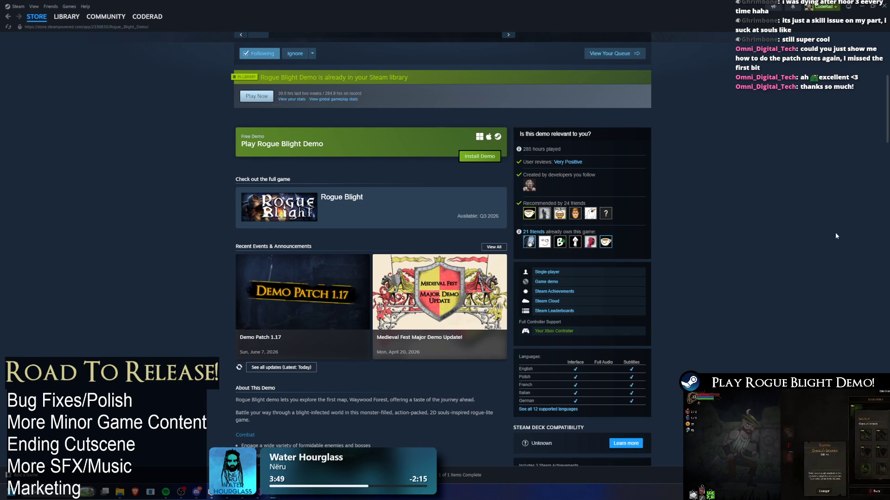
{"action": "middle_click", "coordinate": [848, 235]}
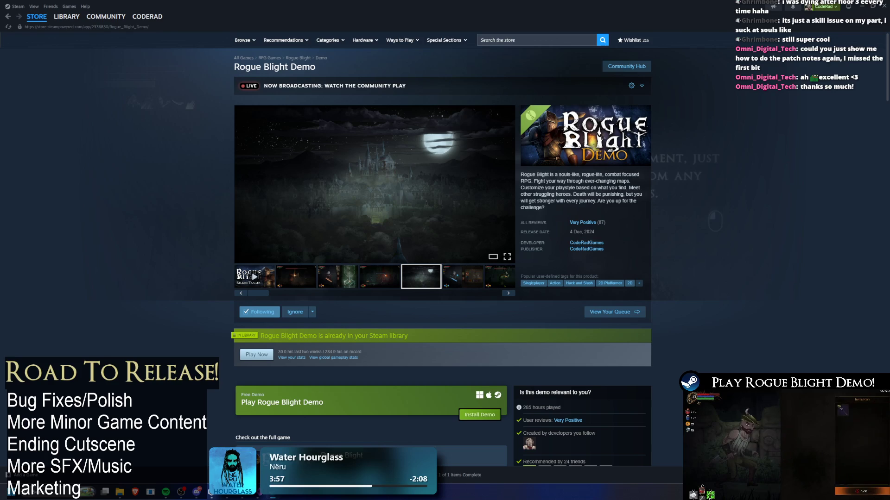
{"action": "scroll", "coordinate": [855, 292], "scroll_direction": "down", "scroll_amount": 15}
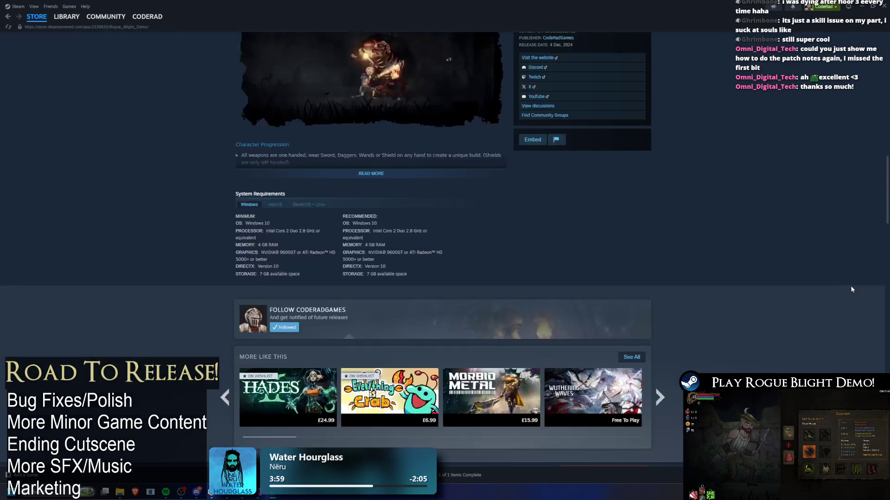
{"action": "scroll", "coordinate": [855, 292], "scroll_direction": "up", "scroll_amount": 15}
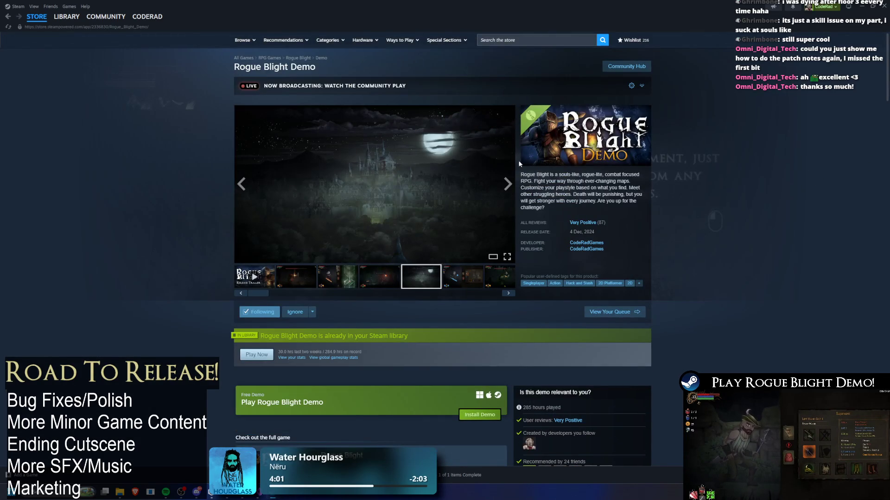
Open the Rogue Blight Playtest page in the Steam library, then return to Unity
{"action": "left_click", "coordinate": [66, 16]}
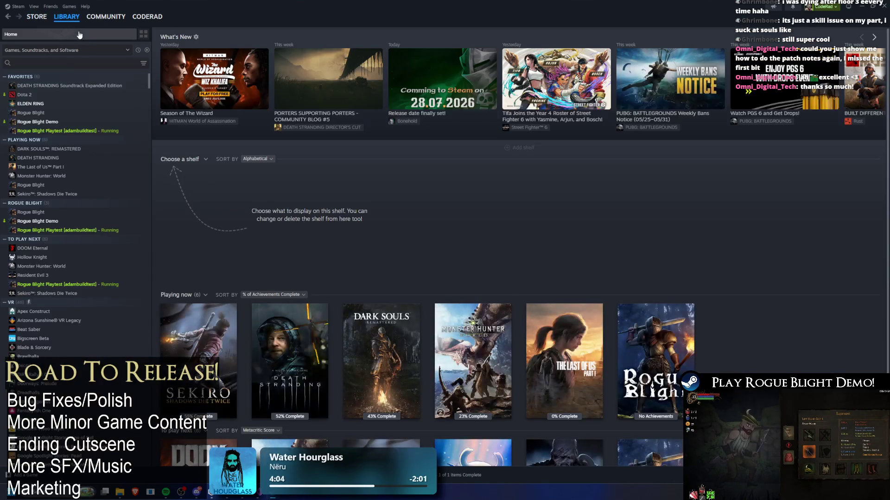
{"action": "left_click", "coordinate": [55, 131]}
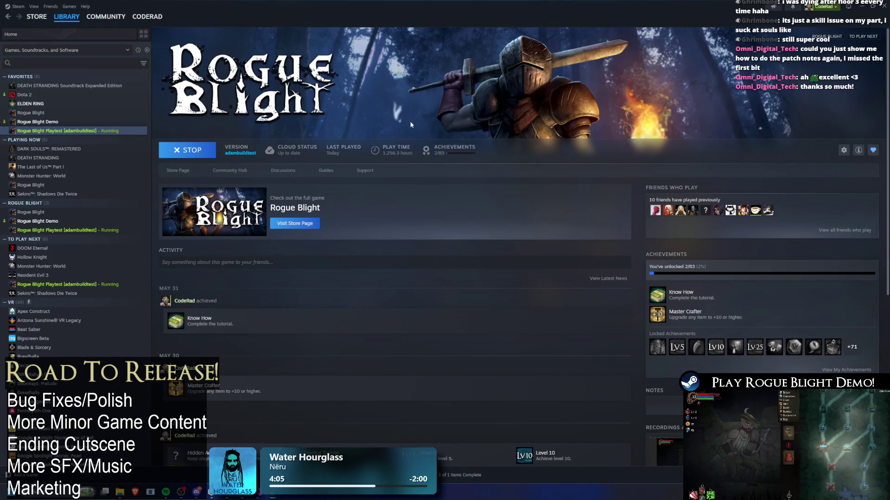
{"action": "key", "text": "alt+Tab"}
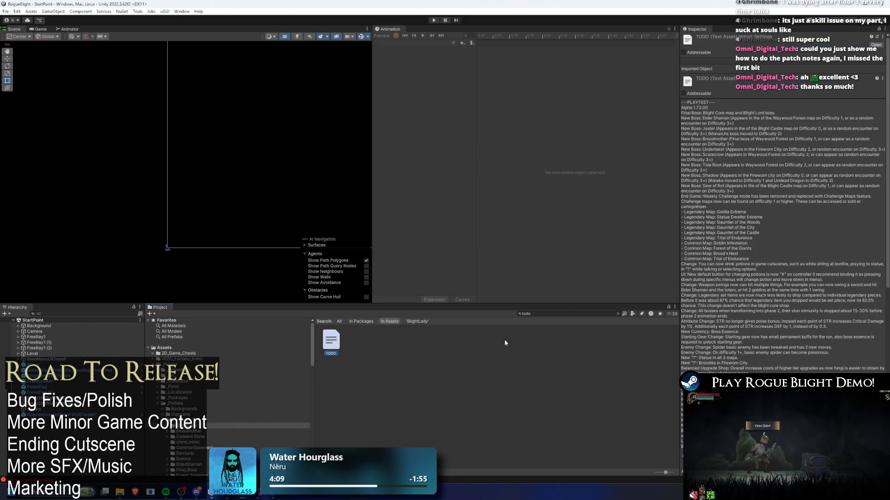
Move WeaponOrShieldDropList to the top of the BlightLady prefab's Loot Manager loot list
{"action": "left_click", "coordinate": [564, 313]}
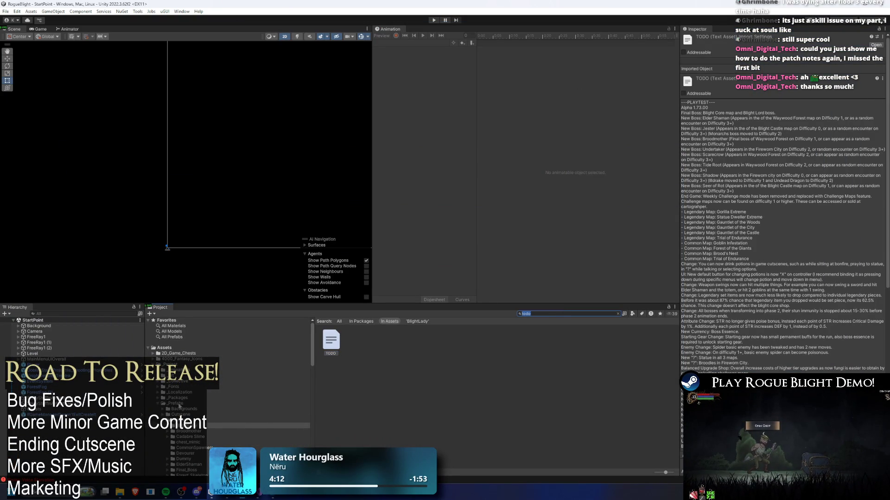
{"action": "left_click", "coordinate": [176, 403]}
{"action": "double_click", "coordinate": [389, 348]}
{"action": "double_click", "coordinate": [385, 346]}
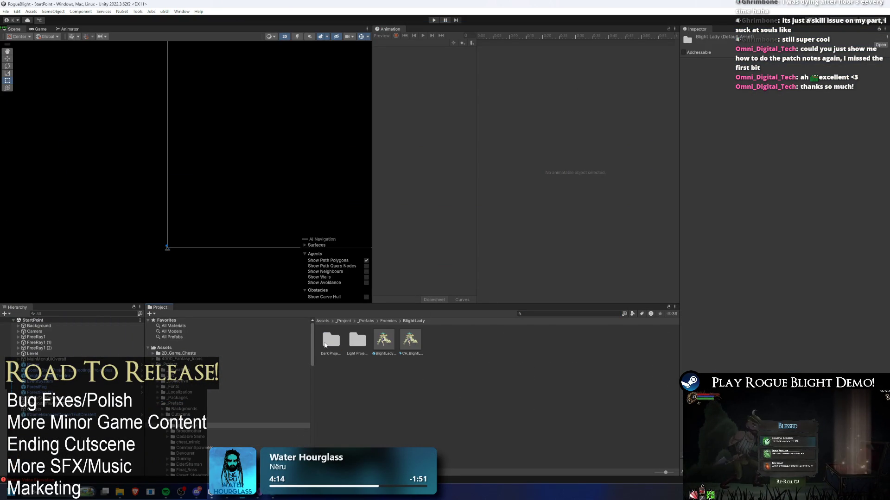
{"action": "left_click", "coordinate": [384, 343]}
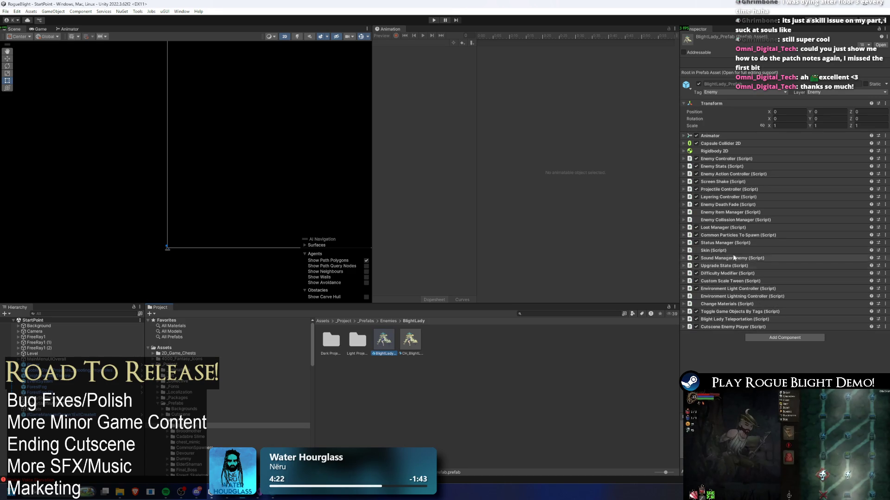
{"action": "left_click", "coordinate": [732, 229]}
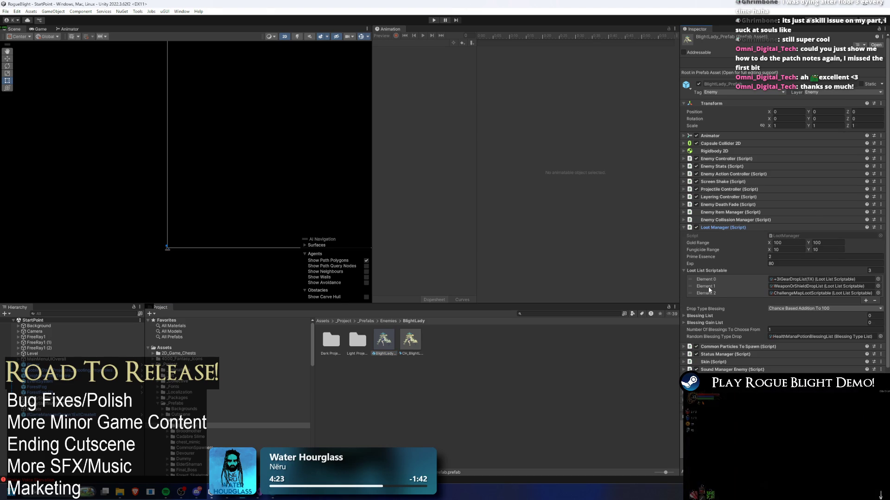
{"action": "left_click_drag", "start_coordinate": [697, 287], "coordinate": [696, 279]}
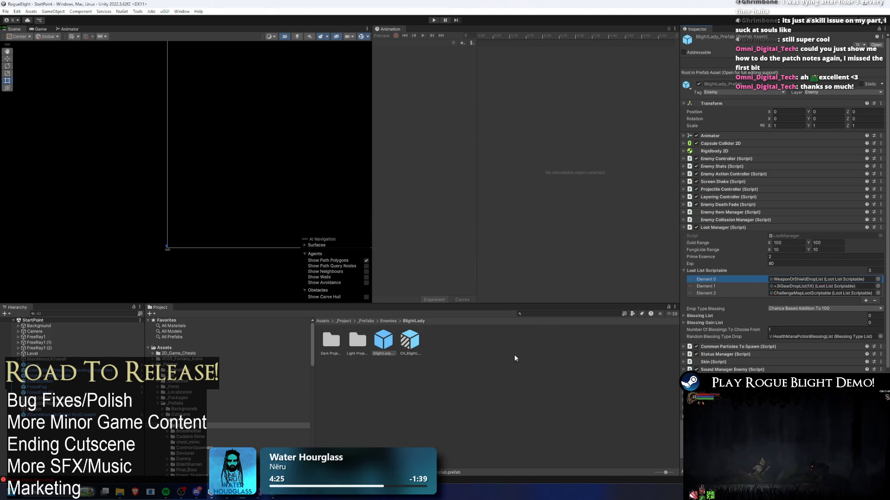
{"action": "left_click", "coordinate": [516, 356]}
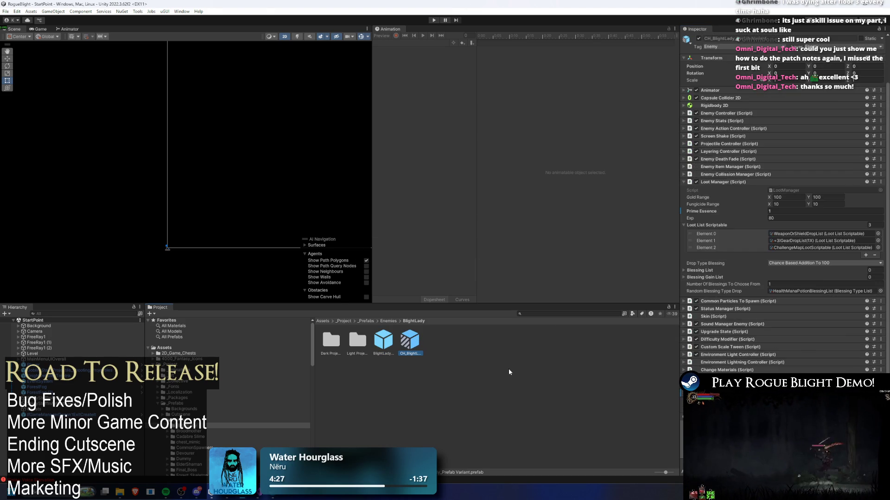
Move WeaponOrShieldDropList to the top of the Broodmother prefab's loot list
{"action": "left_click", "coordinate": [389, 321]}
{"action": "double_click", "coordinate": [357, 341]}
{"action": "left_click", "coordinate": [356, 341]}
{"action": "left_click_drag", "start_coordinate": [693, 286], "coordinate": [692, 279]}
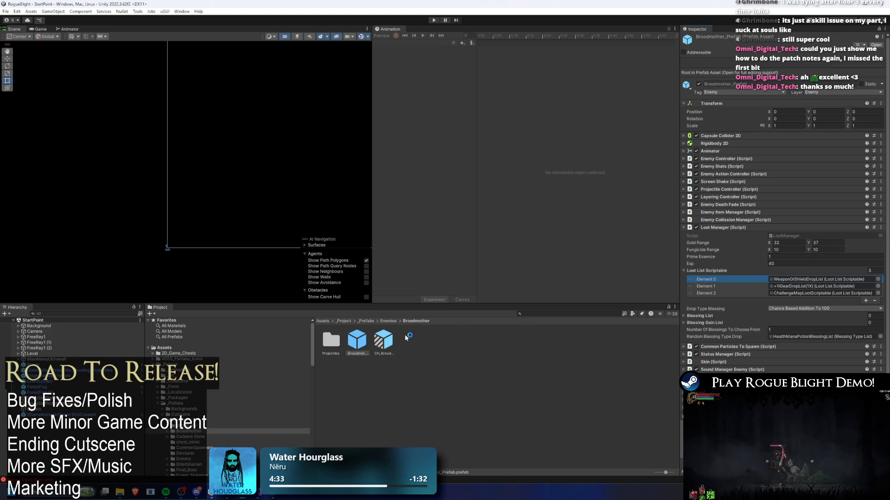
{"action": "left_click", "coordinate": [384, 340]}
{"action": "left_click", "coordinate": [387, 321]}
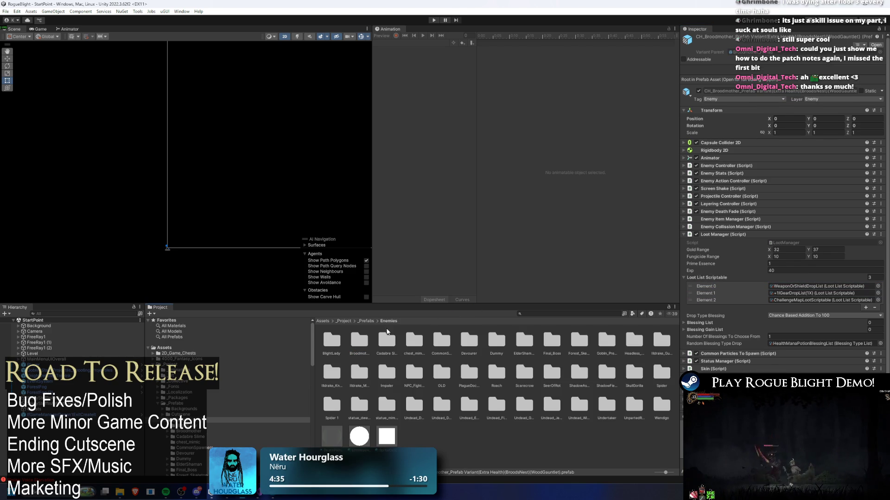
Move WeaponOrShieldDropList to the top of the cadabre_slime prefab's loot list
{"action": "double_click", "coordinate": [387, 340]}
{"action": "left_click", "coordinate": [356, 340]}
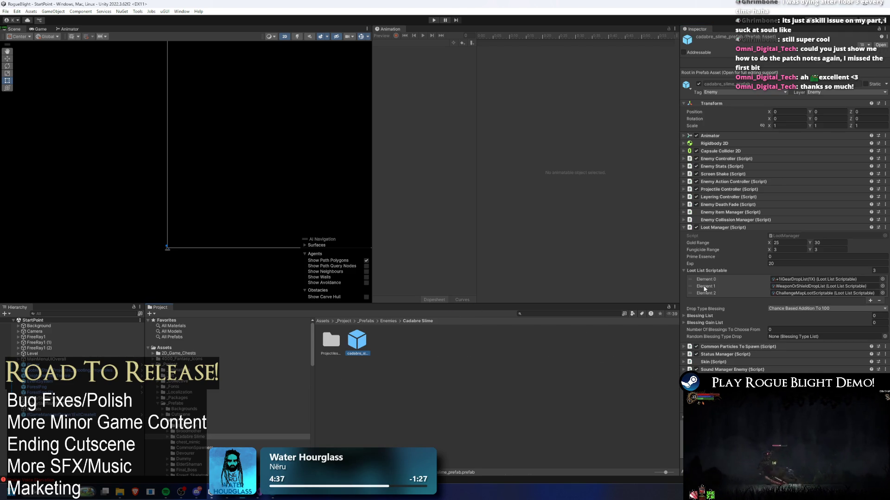
{"action": "left_click_drag", "start_coordinate": [689, 286], "coordinate": [689, 280]}
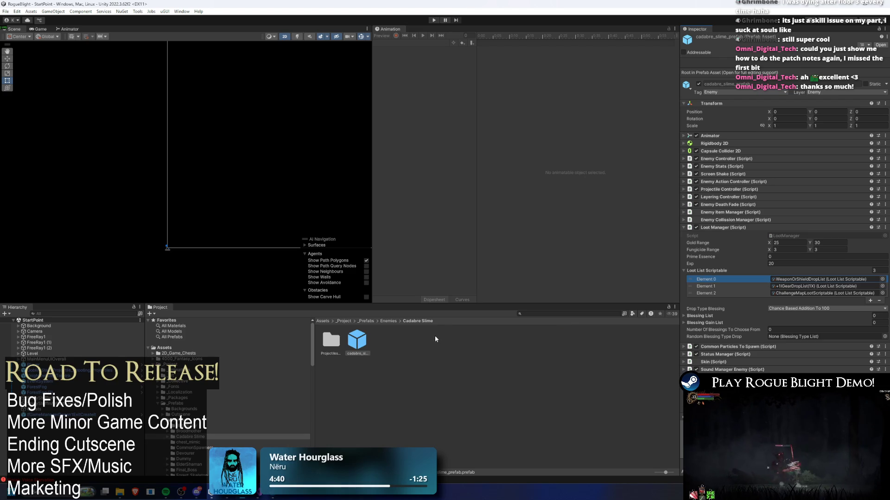
Inspect the chest_mimic prefabs and the CommonSpawners trial spawner prefab
{"action": "left_click", "coordinate": [389, 321]}
{"action": "double_click", "coordinate": [383, 340]}
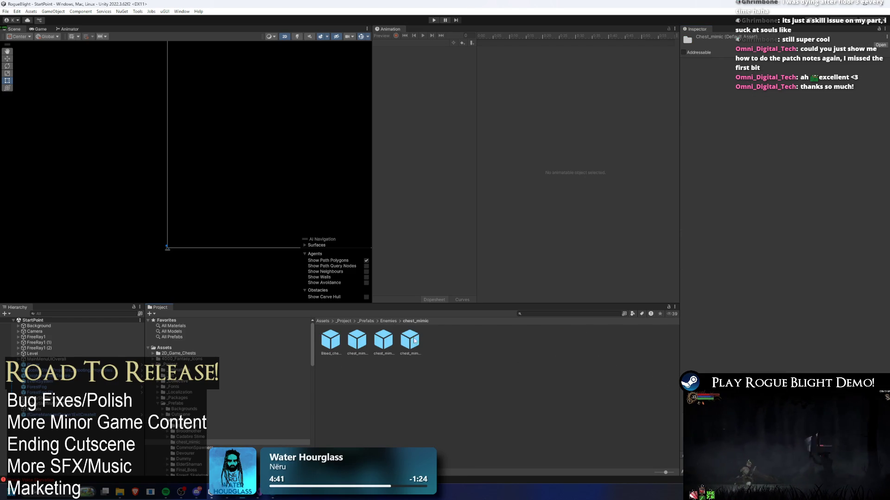
{"action": "left_click", "coordinate": [331, 341]}
{"action": "scroll", "coordinate": [789, 261], "scroll_direction": "down", "scroll_amount": 6}
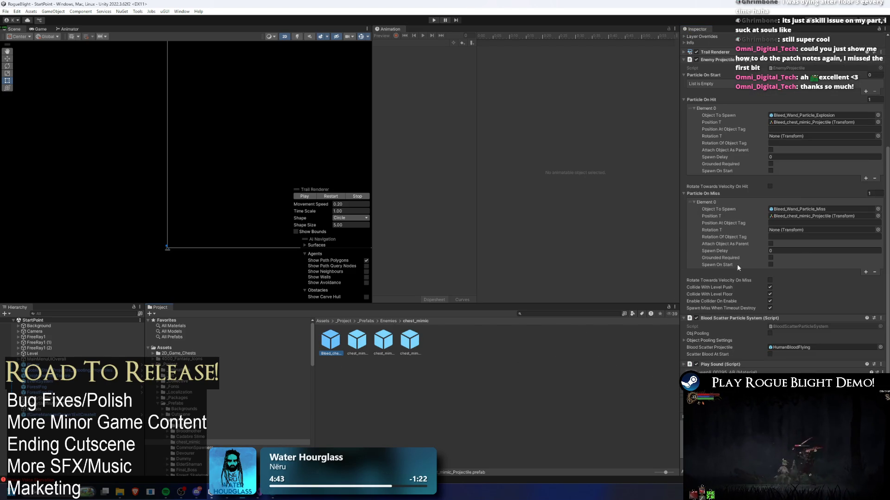
{"action": "left_click", "coordinate": [363, 340]}
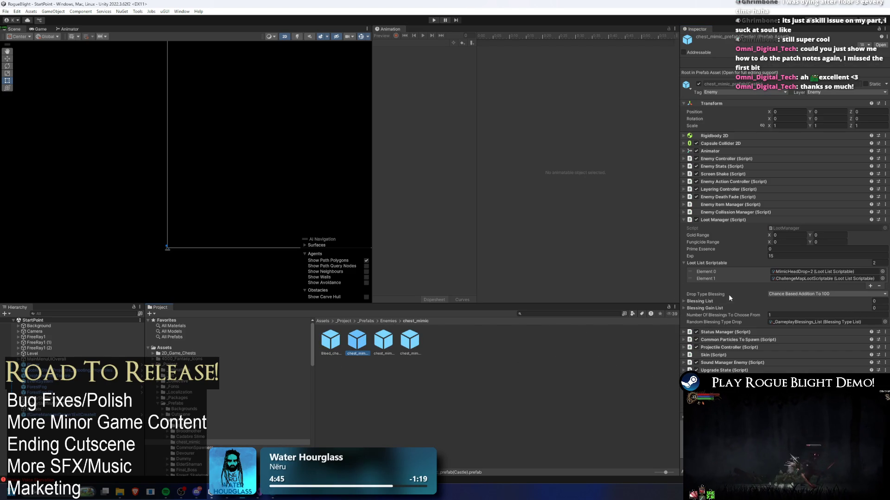
{"action": "left_click", "coordinate": [389, 321]}
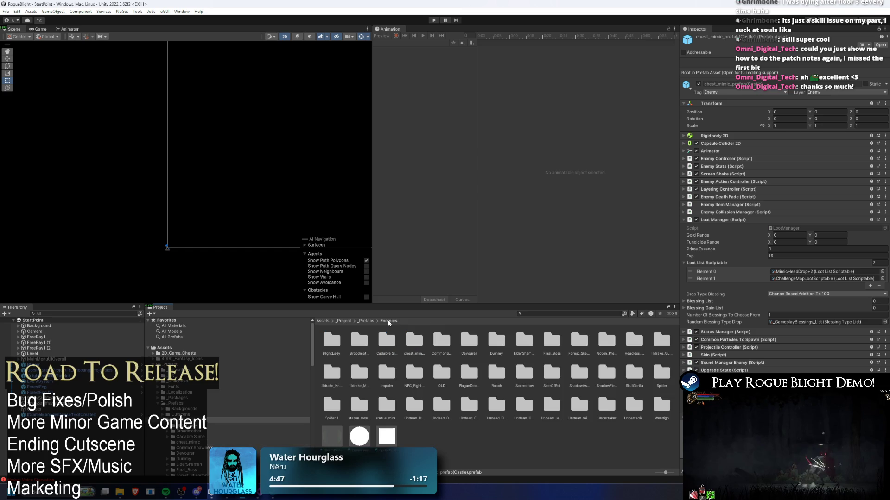
{"action": "double_click", "coordinate": [438, 341]}
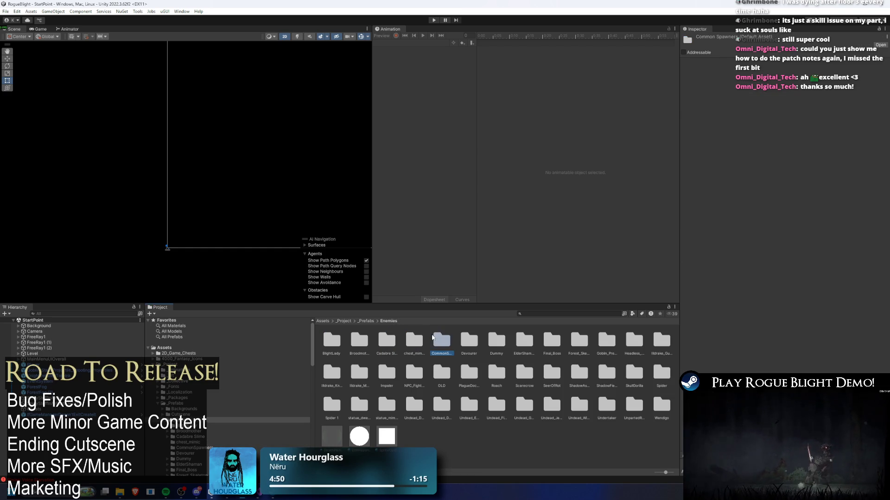
{"action": "left_click", "coordinate": [352, 343]}
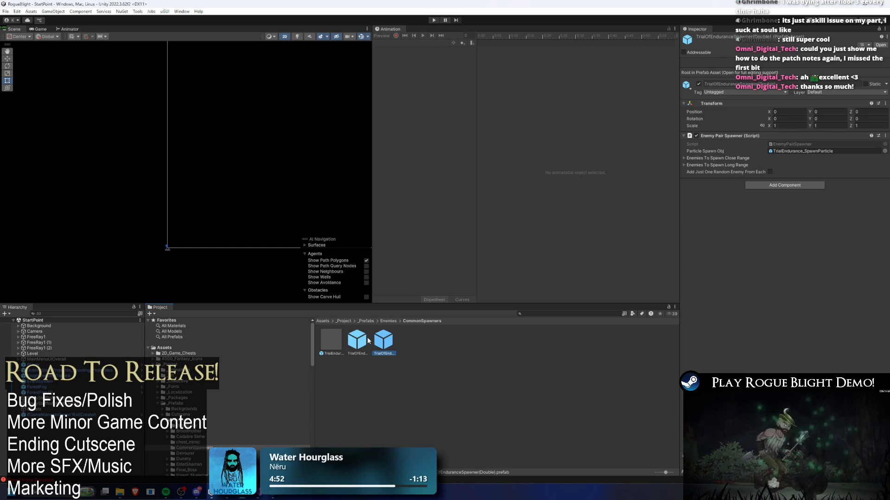
{"action": "left_click", "coordinate": [388, 321]}
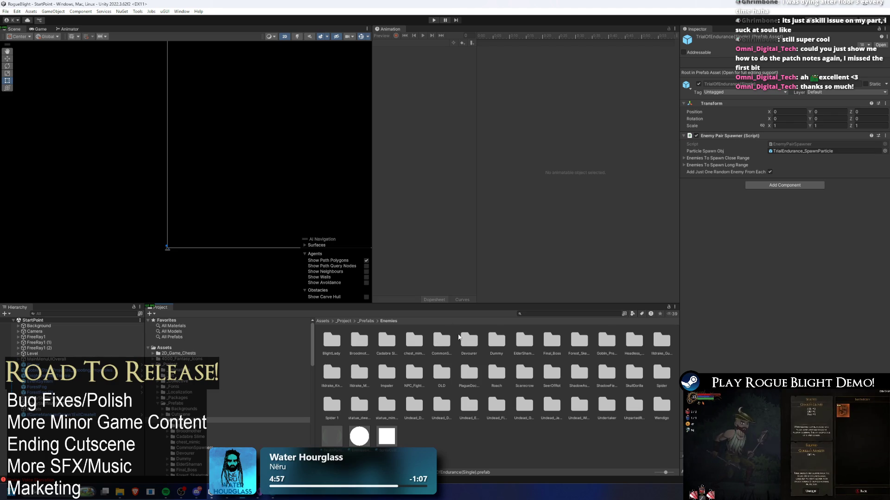
Move WeaponOrShieldDropList to the top of the Devourer prefab's loot list
{"action": "left_click", "coordinate": [448, 341]}
{"action": "double_click", "coordinate": [469, 341]}
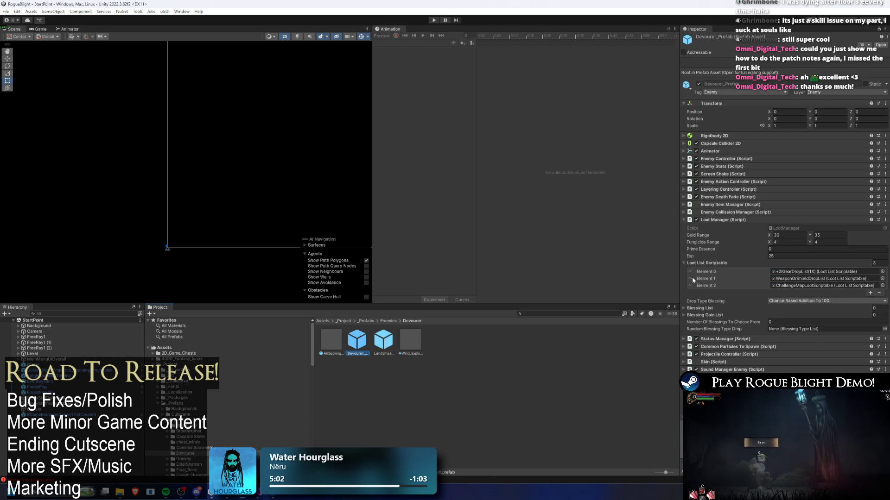
{"action": "left_click_drag", "start_coordinate": [691, 279], "coordinate": [690, 272]}
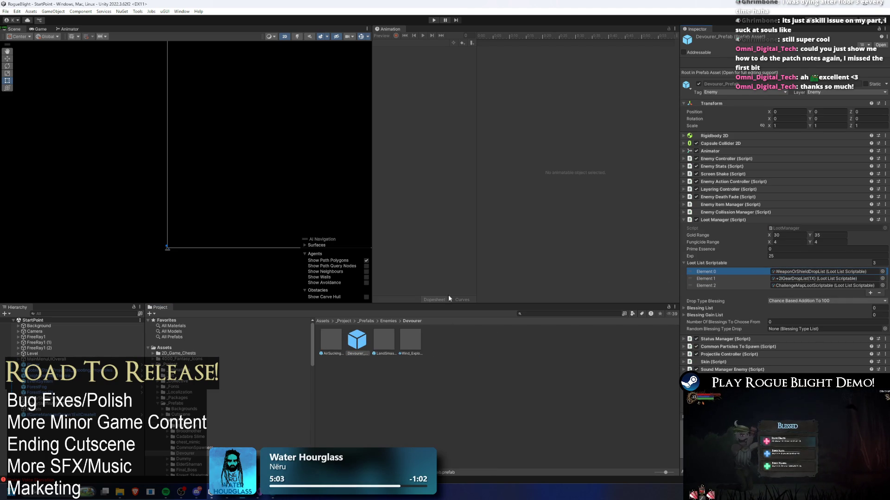
{"action": "left_click", "coordinate": [391, 322]}
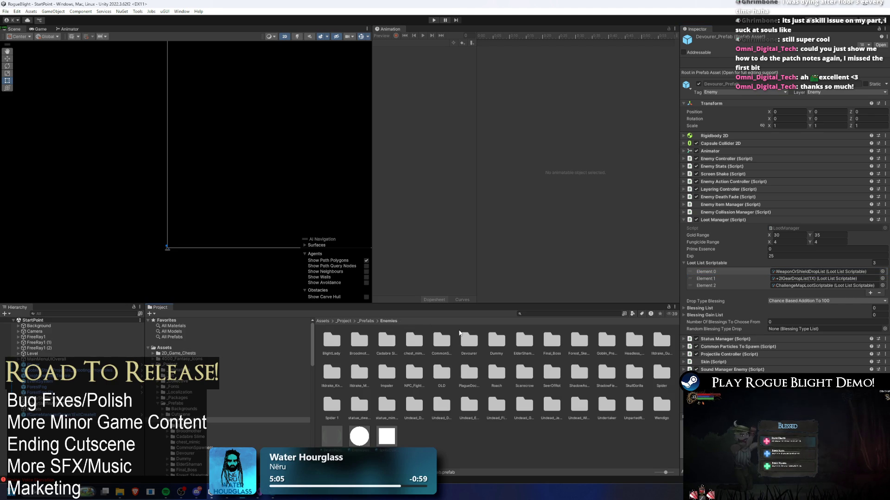
Inspect the rope dummy attachment prefab in the Dummy folder
{"action": "double_click", "coordinate": [494, 345]}
{"action": "left_click", "coordinate": [517, 347]}
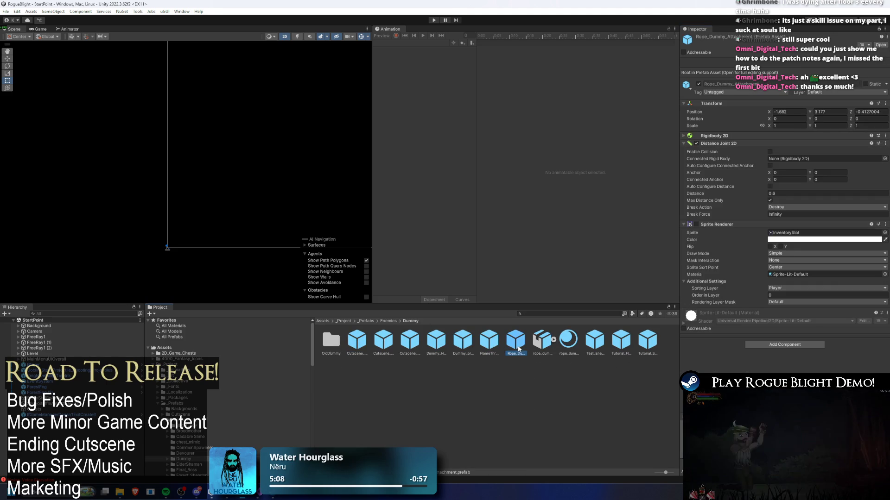
{"action": "key", "text": "BackSpace"}
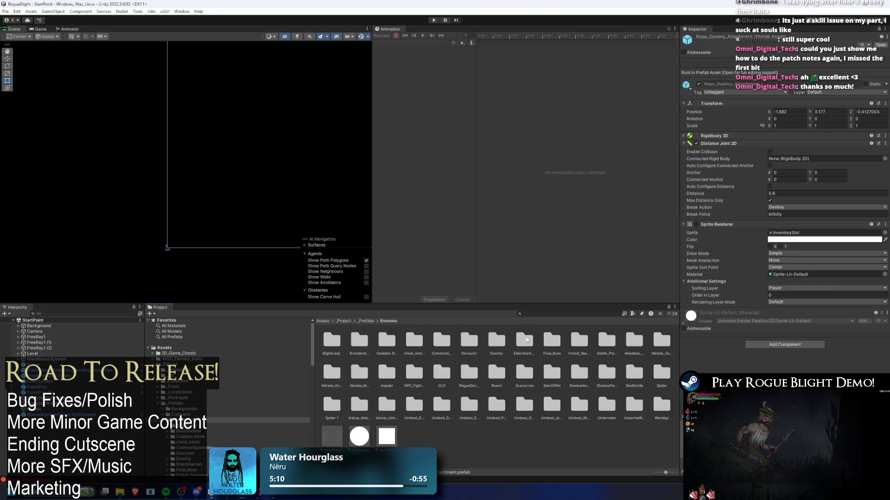
Move WeaponOrShieldDropList to the top of the ElderShaman prefab's loot list
{"action": "double_click", "coordinate": [525, 341]}
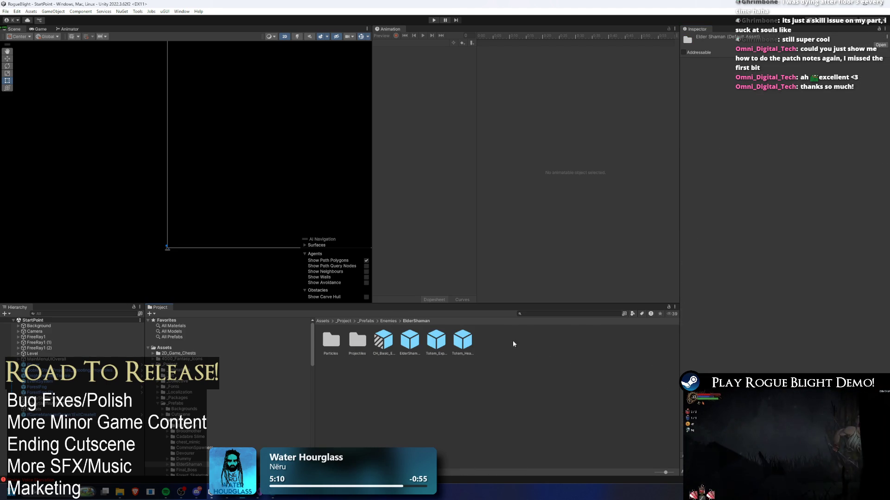
{"action": "left_click", "coordinate": [409, 341]}
{"action": "left_click_drag", "start_coordinate": [687, 288], "coordinate": [689, 279]}
{"action": "left_click", "coordinate": [388, 342]}
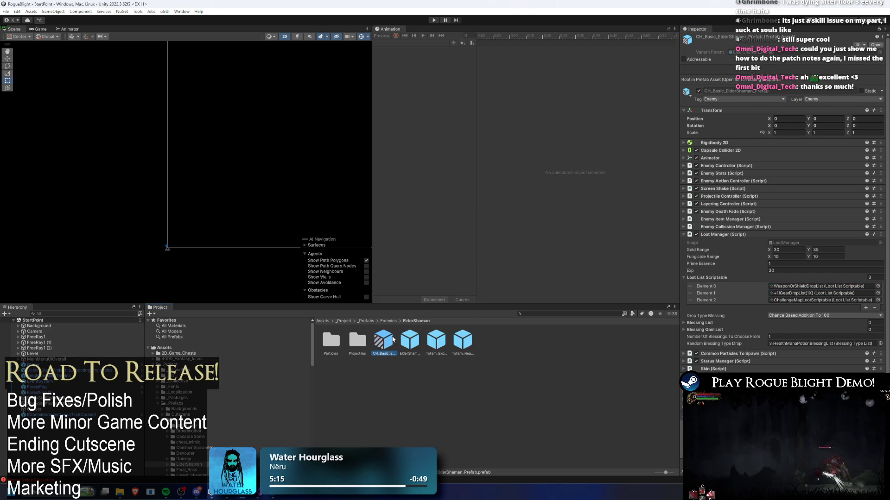
Inspect the final boss prefab in the Final_Boss folder
{"action": "left_click", "coordinate": [388, 321]}
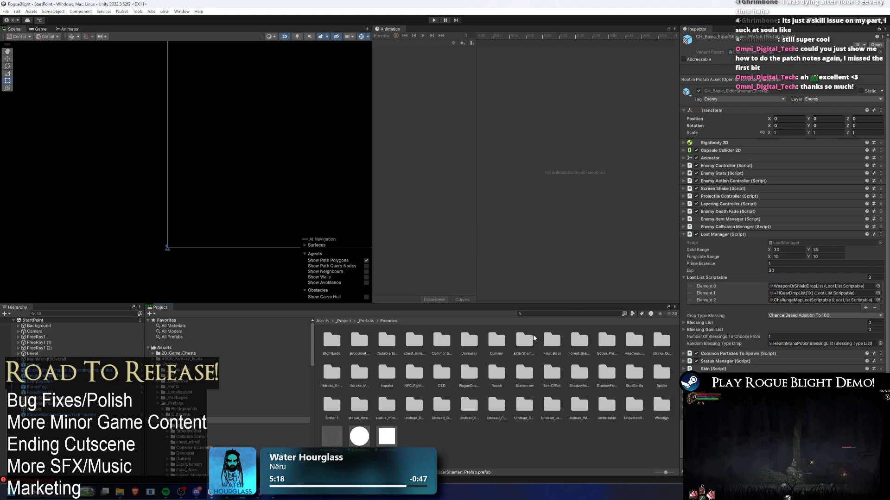
{"action": "double_click", "coordinate": [553, 341]}
{"action": "left_click", "coordinate": [376, 342]}
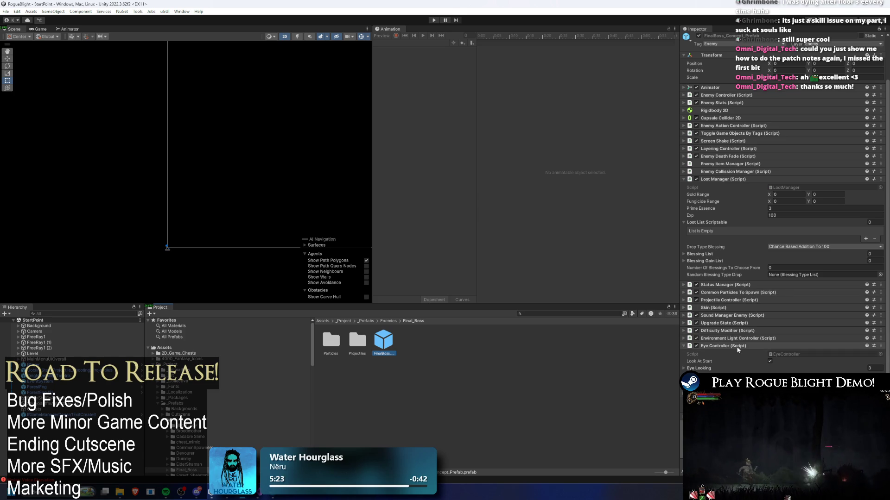
{"action": "left_click", "coordinate": [388, 321]}
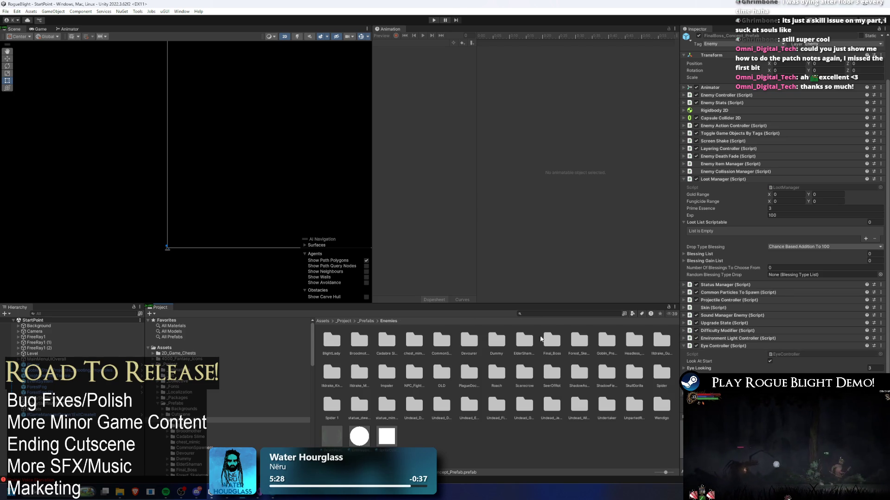
Move WeaponOrShieldDropList above NormalGearDropList(1X) in the Forest Skeleton prefab's loot list
{"action": "double_click", "coordinate": [580, 341]}
{"action": "left_click", "coordinate": [419, 336]}
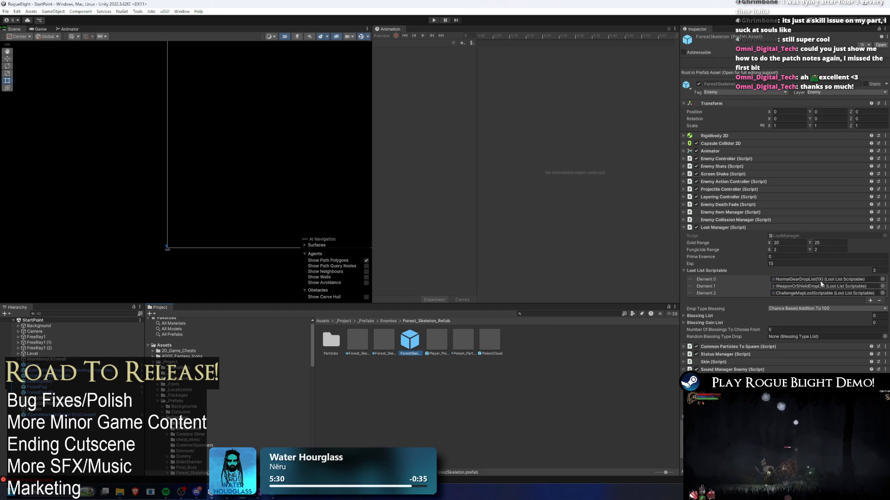
{"action": "left_click_drag", "start_coordinate": [693, 288], "coordinate": [695, 281]}
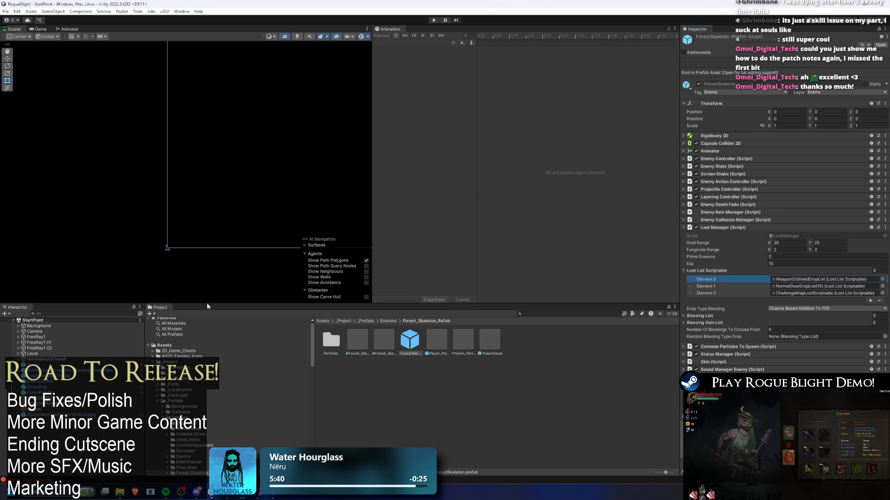
{"action": "mouse_move", "coordinate": [243, 492]}
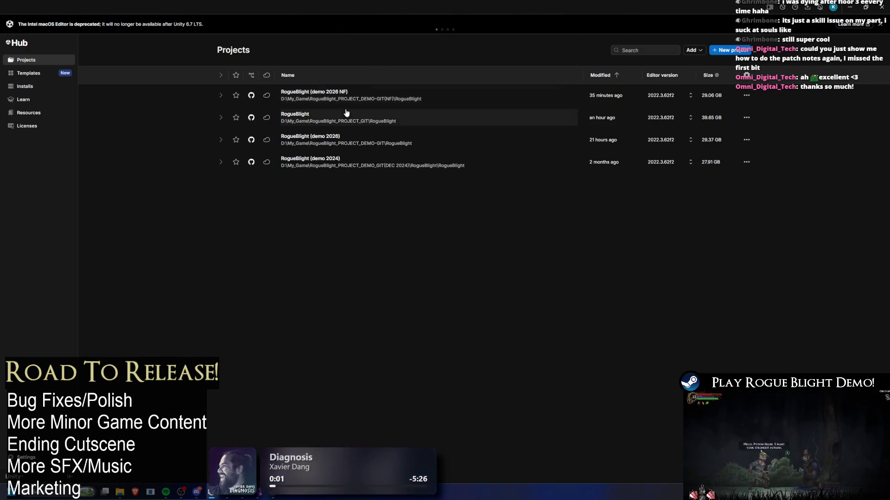
Open RogueBlight (demo 2026) in Unity Hub and launch Rogue Blight Demo from Steam
{"action": "left_click", "coordinate": [361, 141]}
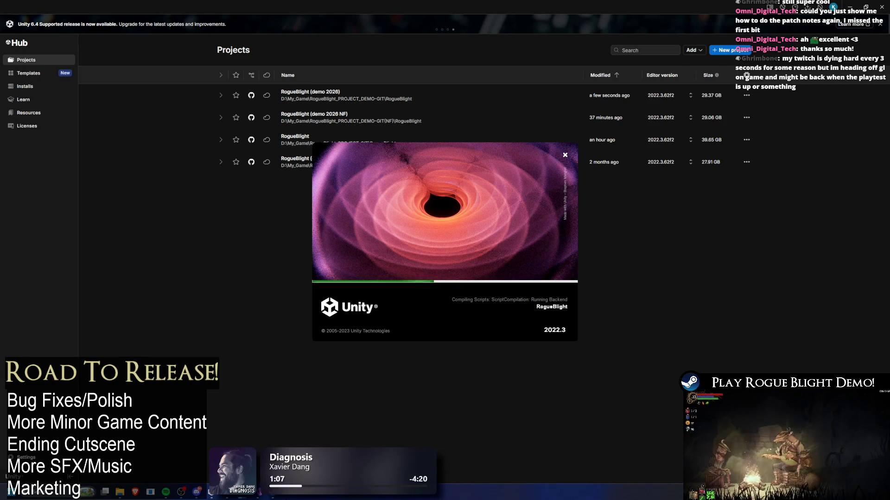
{"action": "key", "text": "alt+Tab"}
{"action": "double_click", "coordinate": [93, 122]}
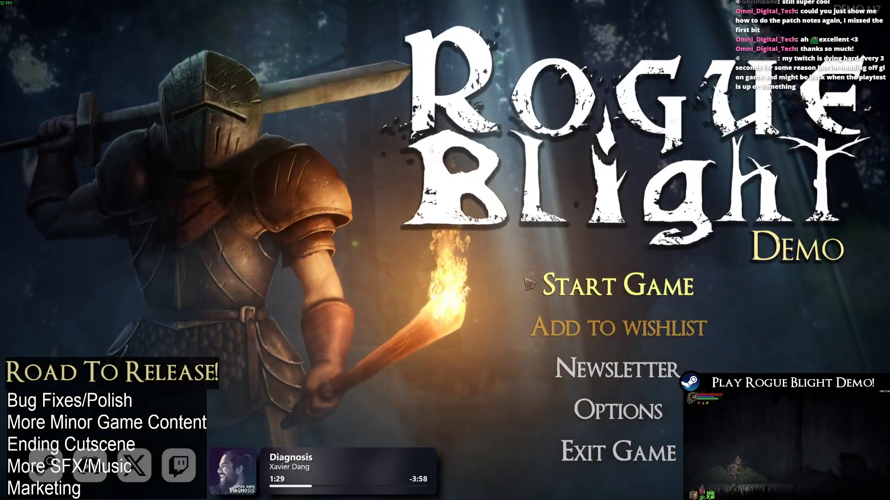
Load the 19m 24s save and view the Story Mode leaderboard
{"action": "left_click", "coordinate": [644, 283]}
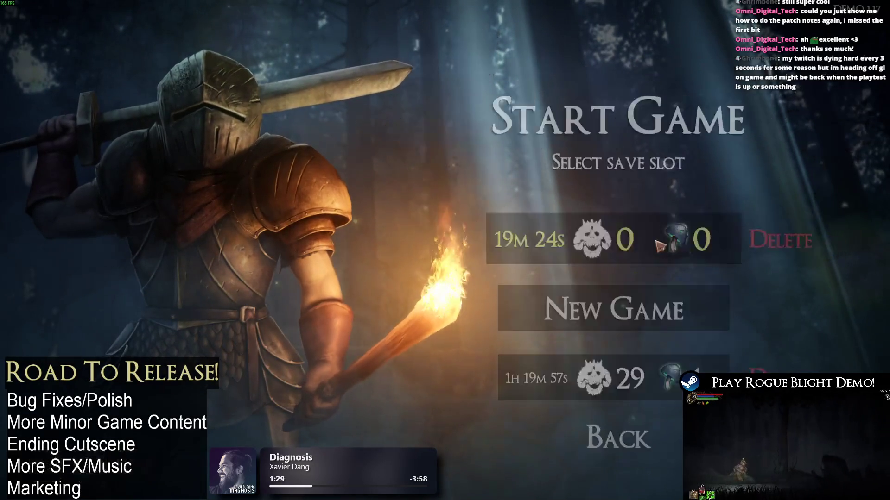
{"action": "left_click", "coordinate": [652, 251]}
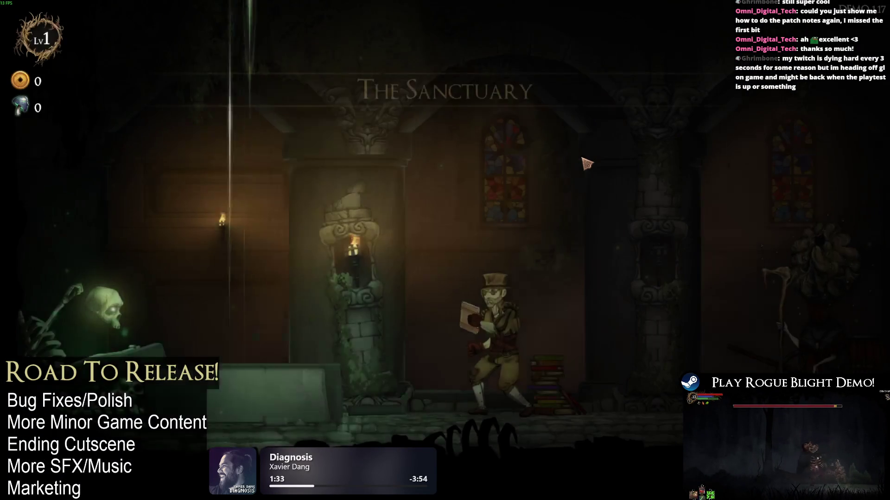
{"action": "key", "text": "e"}
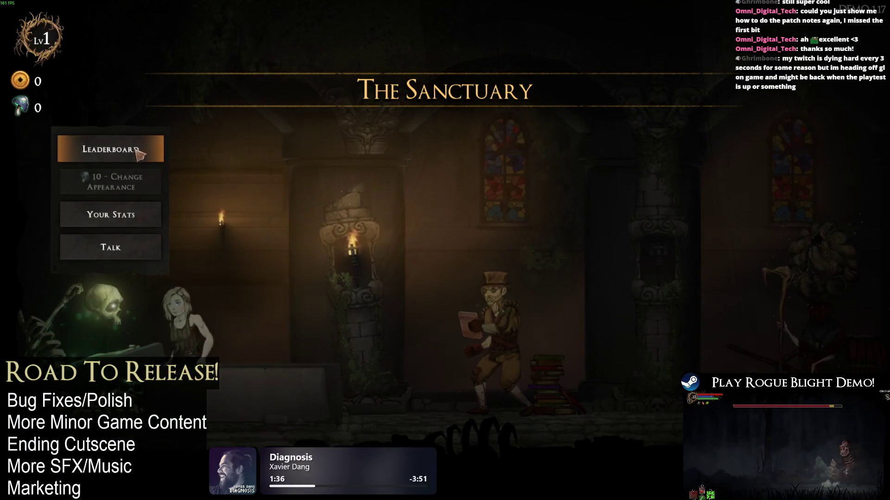
{"action": "left_click", "coordinate": [110, 148]}
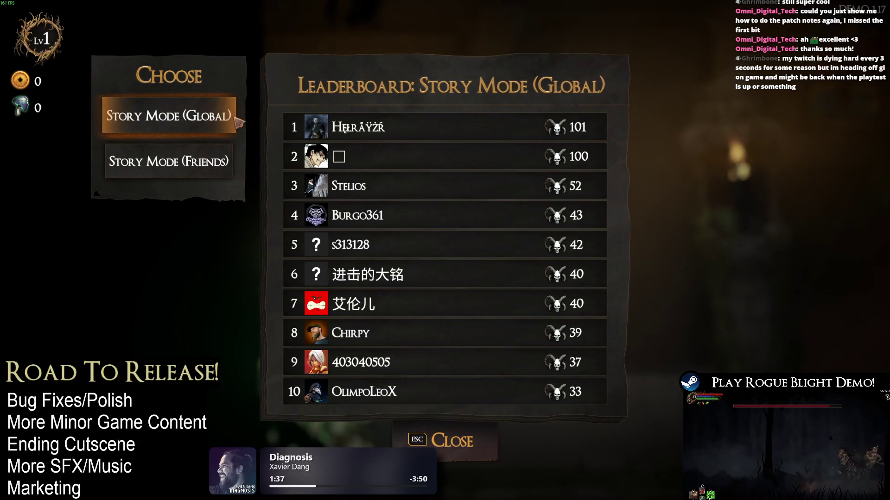
{"action": "left_click", "coordinate": [469, 452]}
{"action": "key", "text": "Escape"}
Check the map NPC's Story Mode (Demo) difficulty screen, then return to Steam
{"action": "key", "text": "d"}
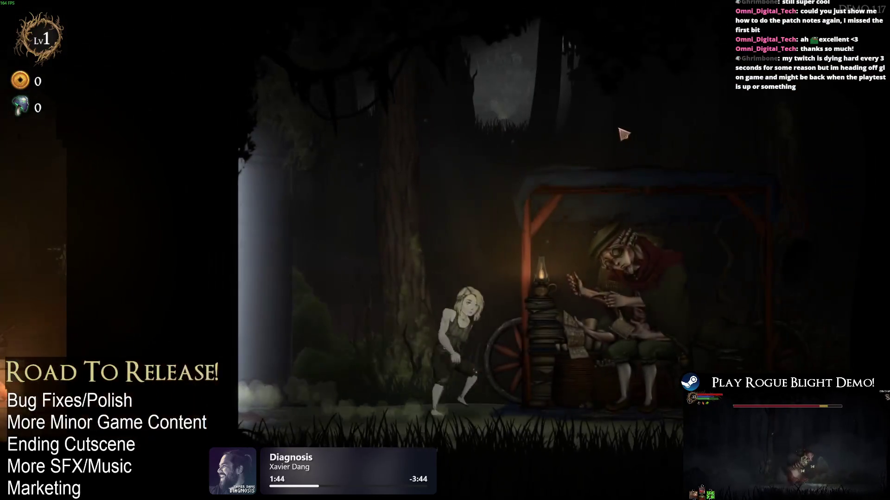
{"action": "key", "text": "e"}
{"action": "left_click", "coordinate": [672, 122]}
{"action": "left_click", "coordinate": [408, 186]}
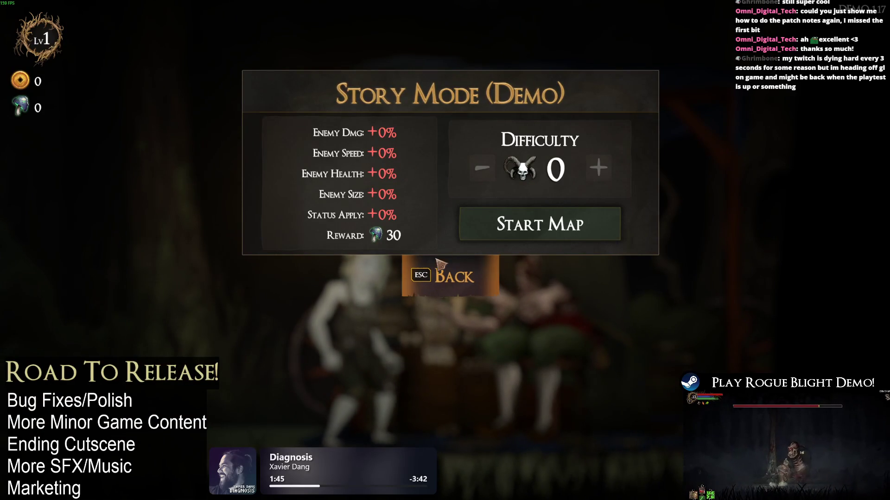
{"action": "left_click", "coordinate": [440, 276]}
{"action": "left_click", "coordinate": [440, 277]}
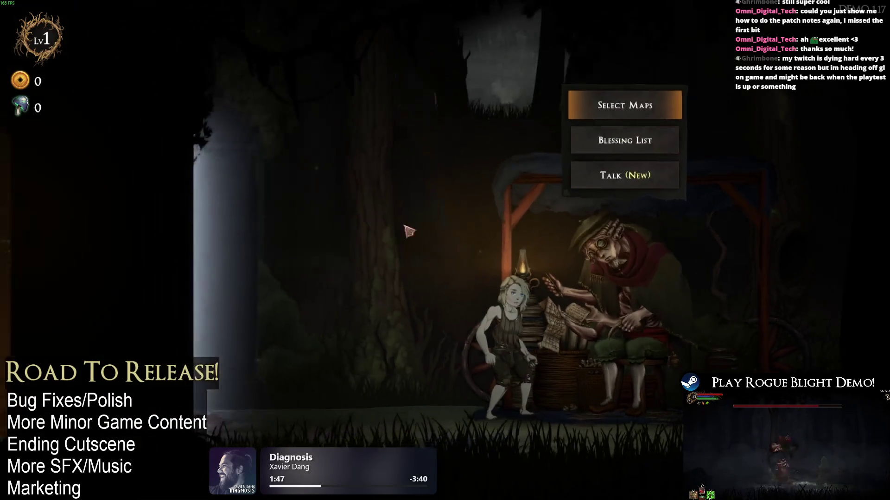
{"action": "key", "text": "alt+Tab"}
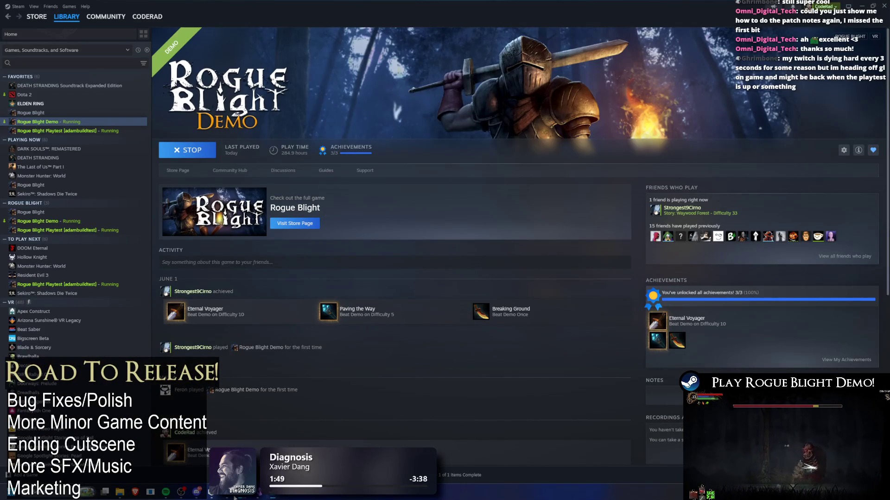
Bring the Unity editor back in front of Steam from the taskbar preview
{"action": "mouse_move", "coordinate": [234, 498]}
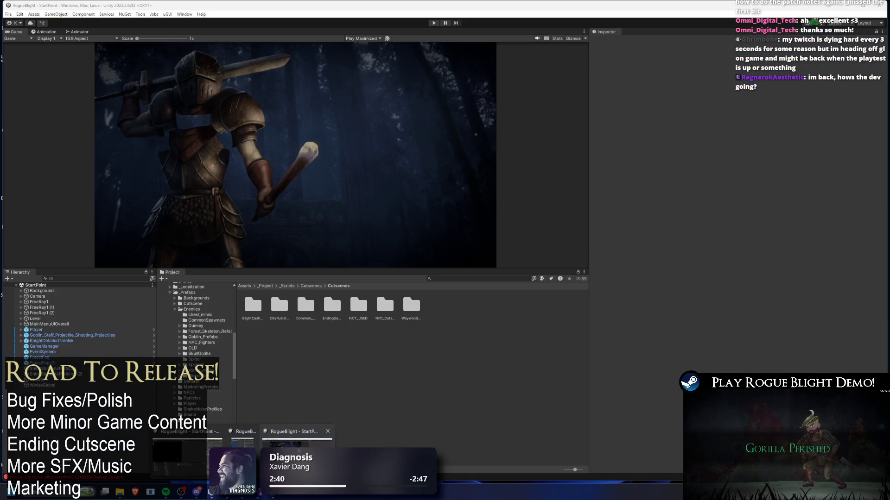
{"action": "left_click", "coordinate": [297, 433]}
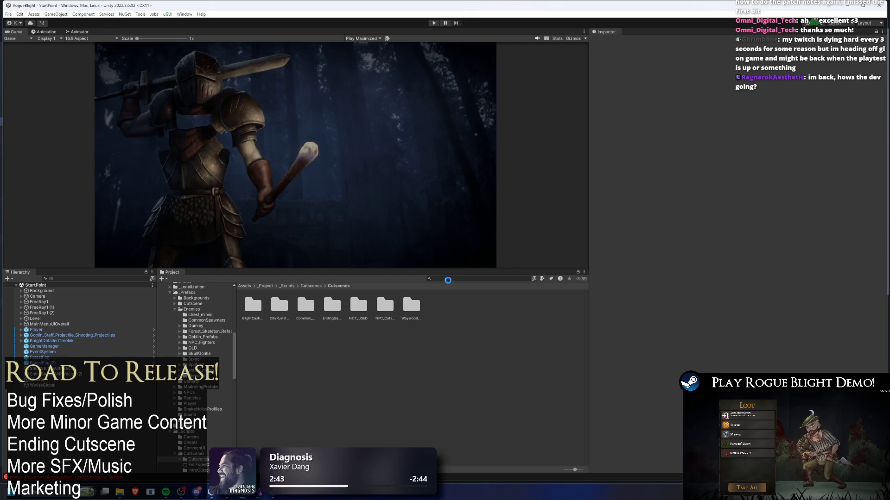
Search the Project for 'WENDIGO PREFAB', review its Loot Manager loot list, and close Unity
{"action": "left_click", "coordinate": [448, 281]}
{"action": "type", "text": "WENDIGO"}
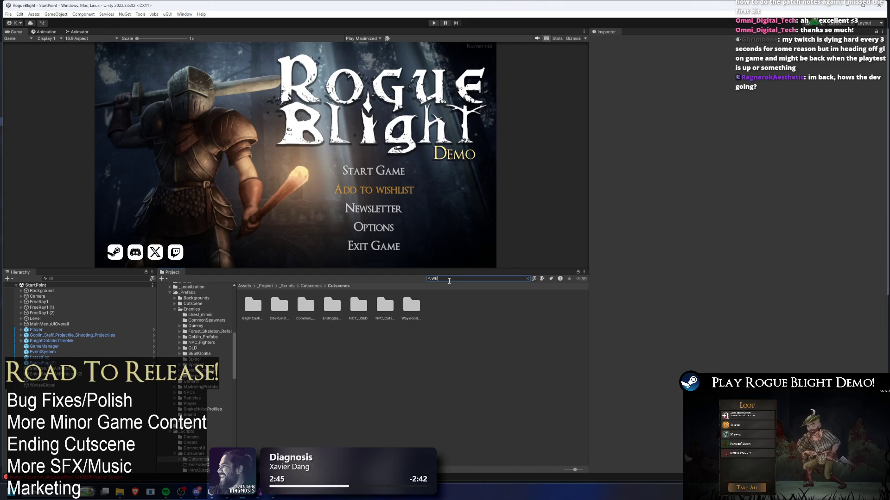
{"action": "key", "text": "BackSpace"}
{"action": "key", "text": "BackSpace"}
{"action": "key", "text": "BackSpace"}
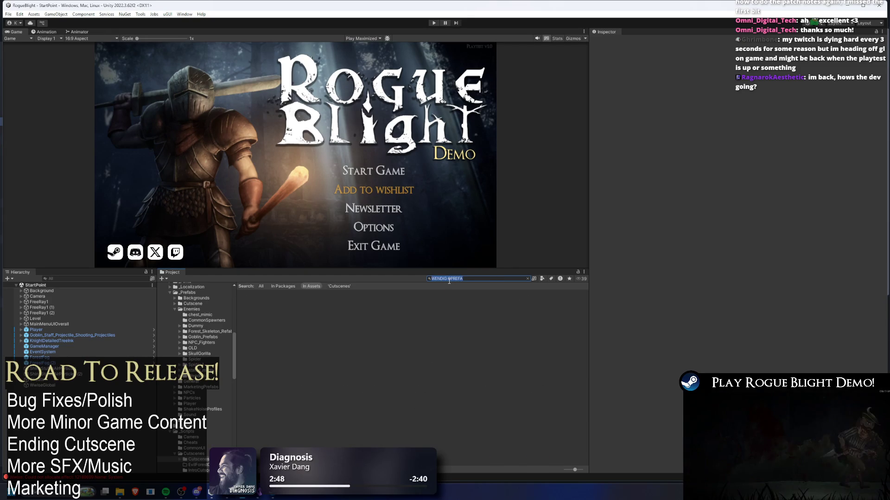
{"action": "type", "text": "NDIGO PRE"}
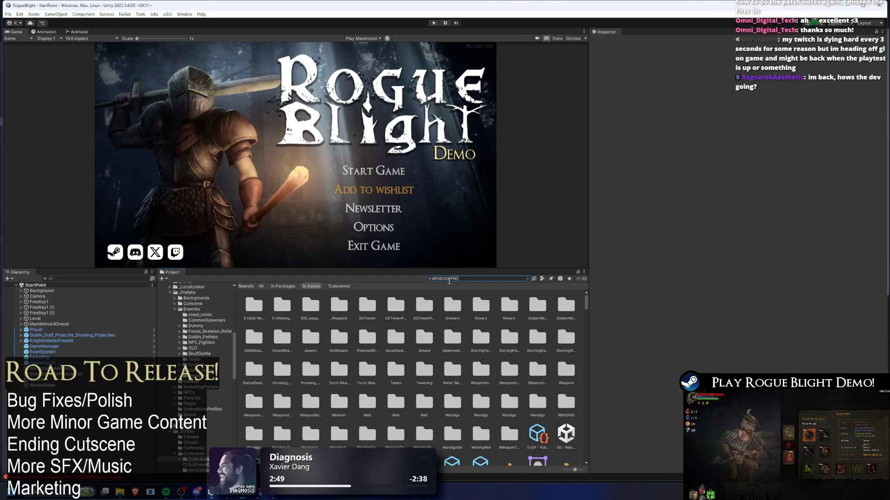
{"action": "type", "text": "FA"}
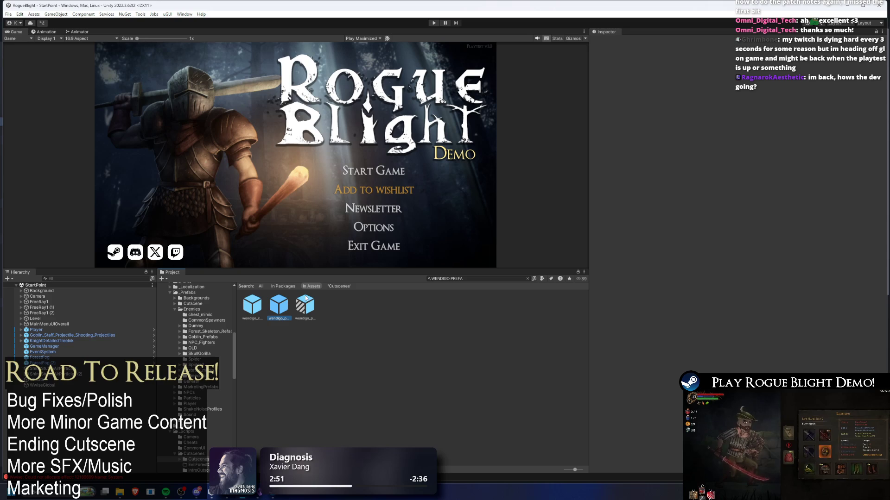
{"action": "scroll", "coordinate": [782, 252], "scroll_direction": "down", "scroll_amount": 5}
{"action": "scroll", "coordinate": [783, 251], "scroll_direction": "down", "scroll_amount": 15}
{"action": "scroll", "coordinate": [803, 246], "scroll_direction": "down", "scroll_amount": 5}
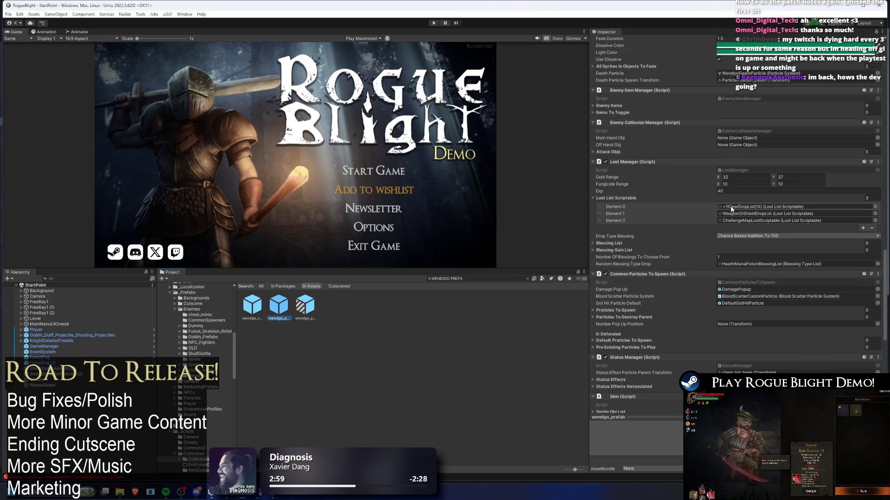
{"action": "left_click", "coordinate": [884, 6]}
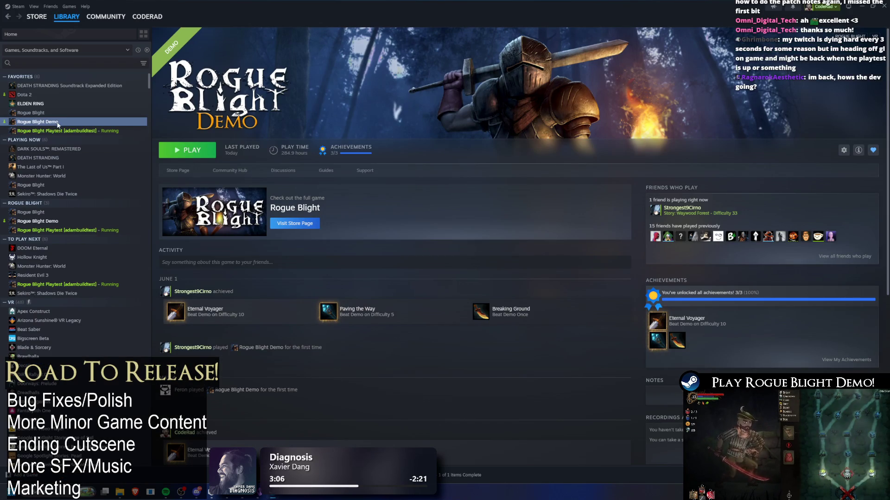
Open the Rogue Blight Demo's local installed files folder from the Steam library
{"action": "right_click", "coordinate": [57, 122]}
{"action": "mouse_move", "coordinate": [106, 176]}
{"action": "left_click", "coordinate": [145, 189]}
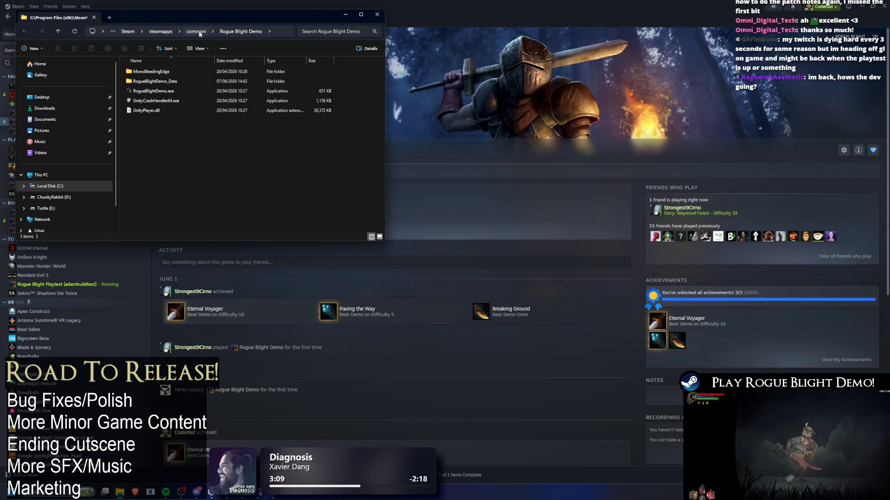
View the Rogue Blight Demo folder's properties in 'common', then close File Explorer and Steam
{"action": "left_click", "coordinate": [196, 32]}
{"action": "right_click", "coordinate": [167, 102]}
{"action": "left_click", "coordinate": [231, 234]}
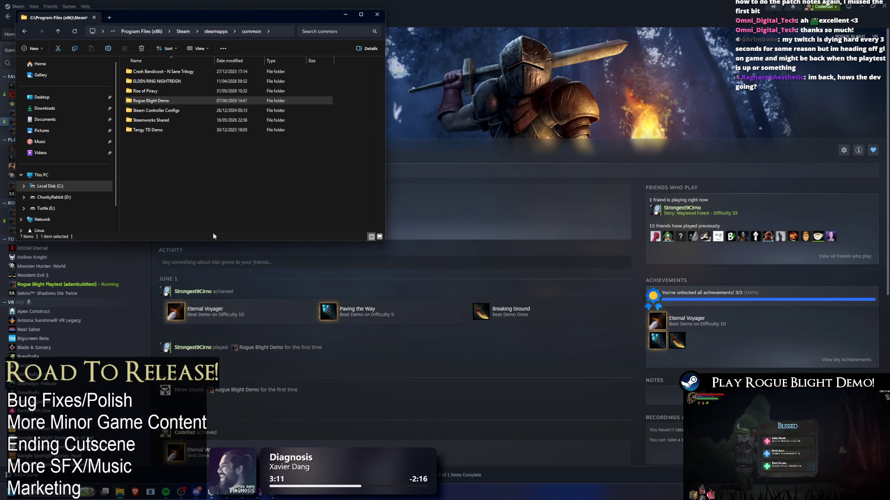
{"action": "left_click", "coordinate": [225, 324]}
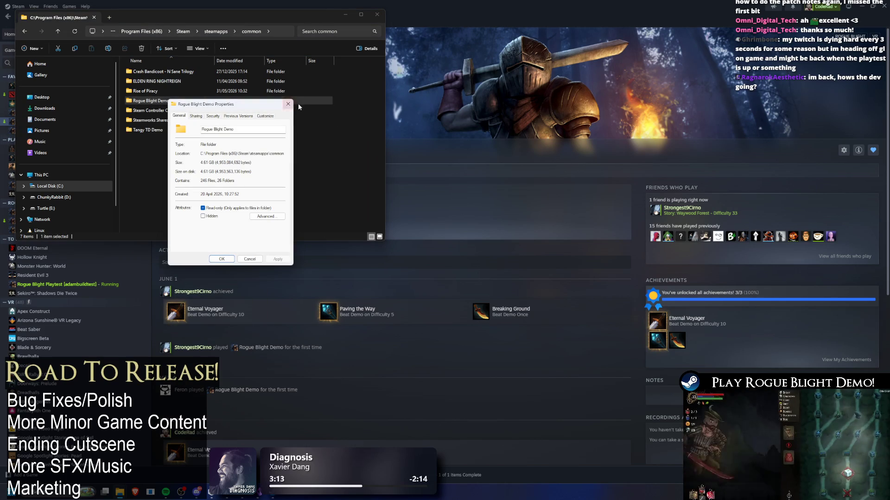
{"action": "left_click", "coordinate": [287, 107]}
{"action": "left_click", "coordinate": [376, 15]}
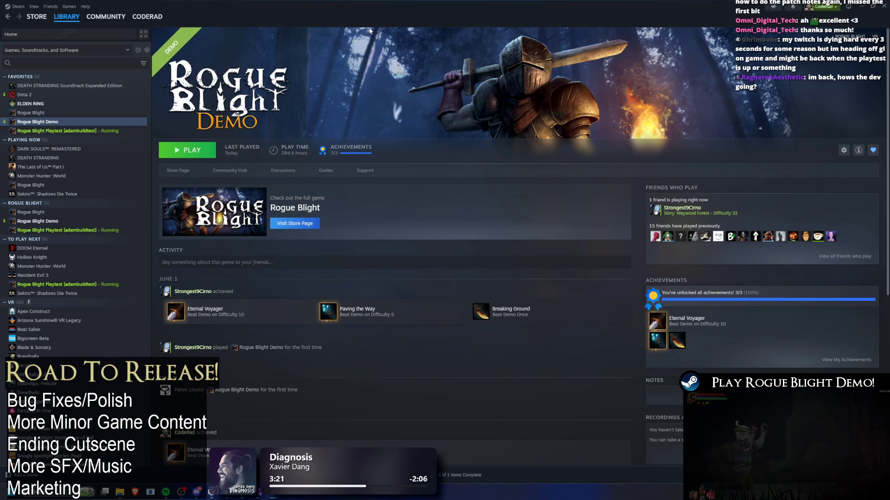
{"action": "left_click", "coordinate": [884, 4]}
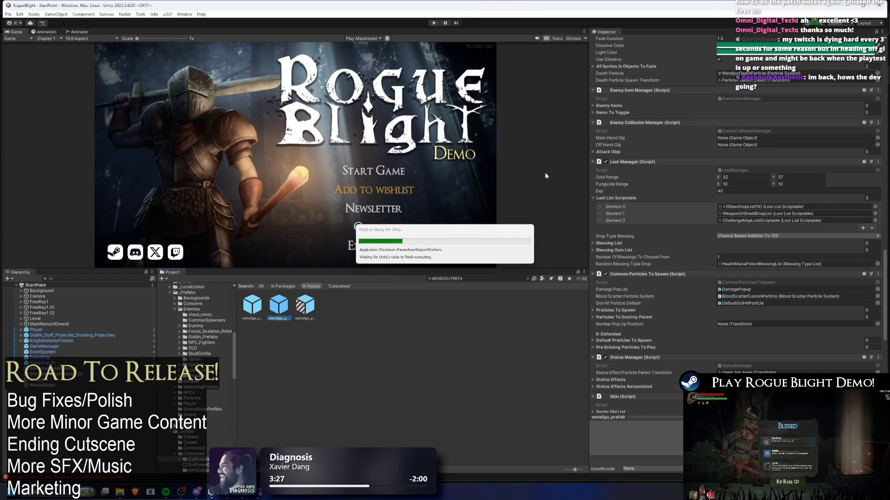
Return to the Unity editor showing the ForestSkeleton prefab with WeaponOrShieldDropList first
{"action": "mouse_move", "coordinate": [211, 492]}
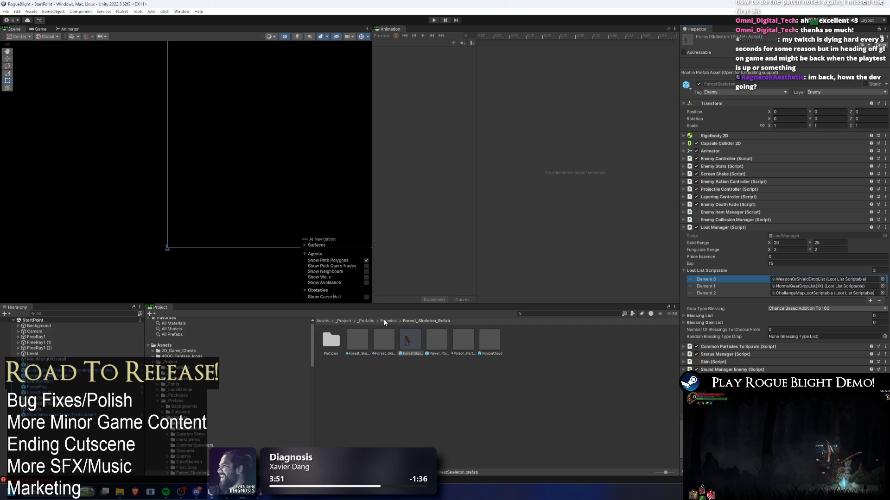
Move WeaponOrShieldDropList to the top of the goblin_warrior prefab's loot list
{"action": "left_click", "coordinate": [388, 321]}
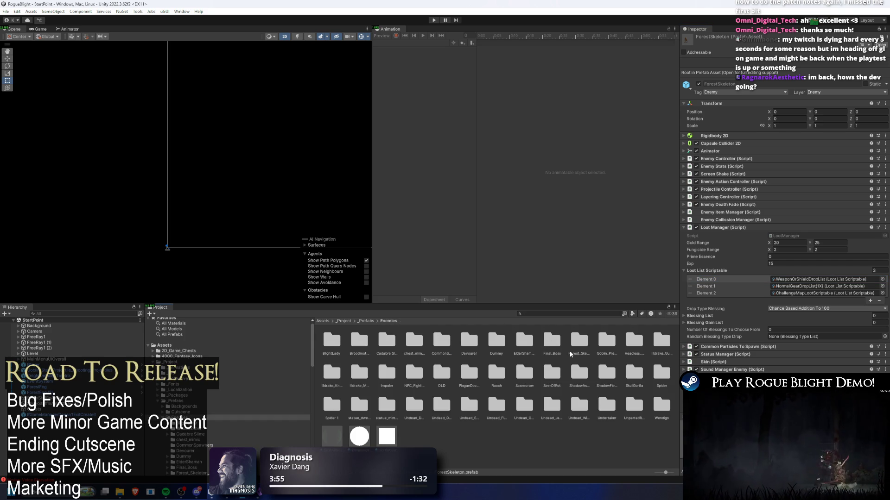
{"action": "left_click", "coordinate": [580, 342]}
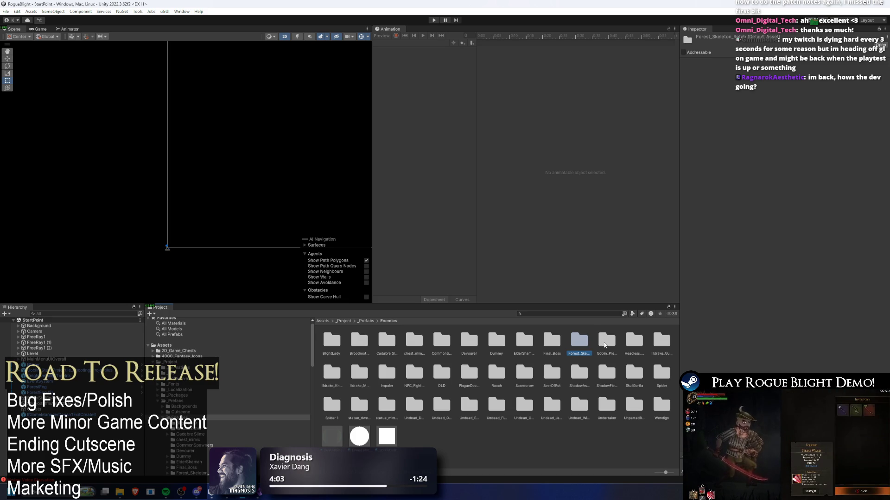
{"action": "double_click", "coordinate": [606, 343]}
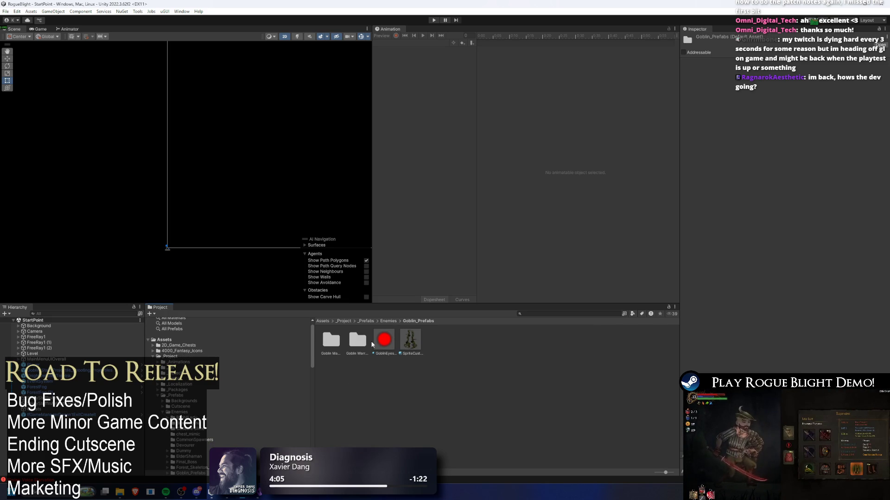
{"action": "double_click", "coordinate": [357, 341]}
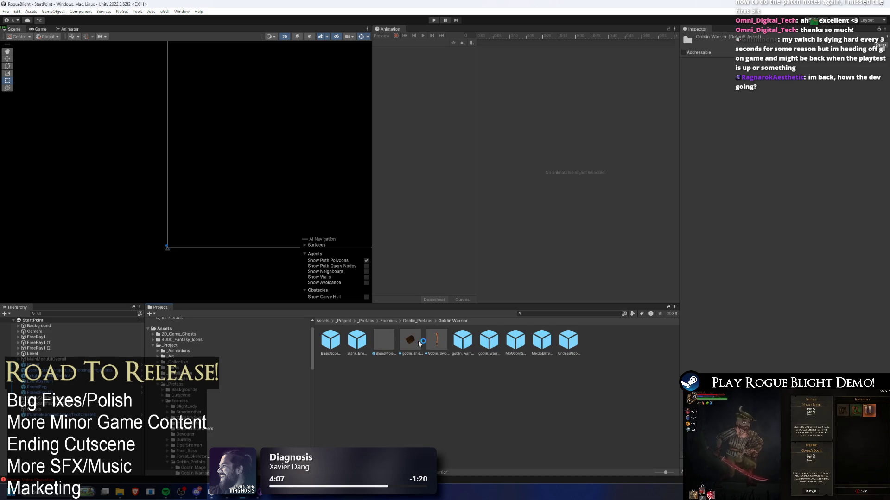
{"action": "left_click", "coordinate": [471, 343]}
{"action": "left_click_drag", "start_coordinate": [695, 279], "coordinate": [694, 272]}
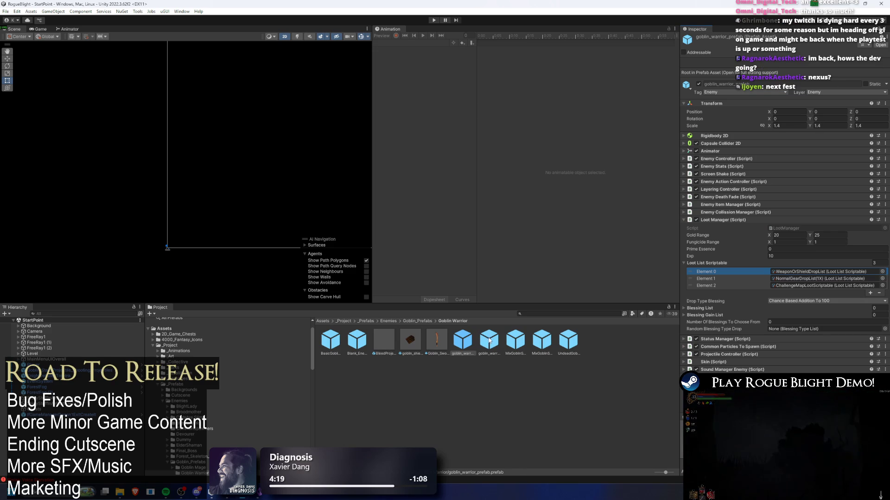
Put WeaponOrShieldDropList first in the goblin_warrior_undead prefab's loot list
{"action": "left_click", "coordinate": [488, 341]}
{"action": "left_click_drag", "start_coordinate": [688, 279], "coordinate": [686, 271]}
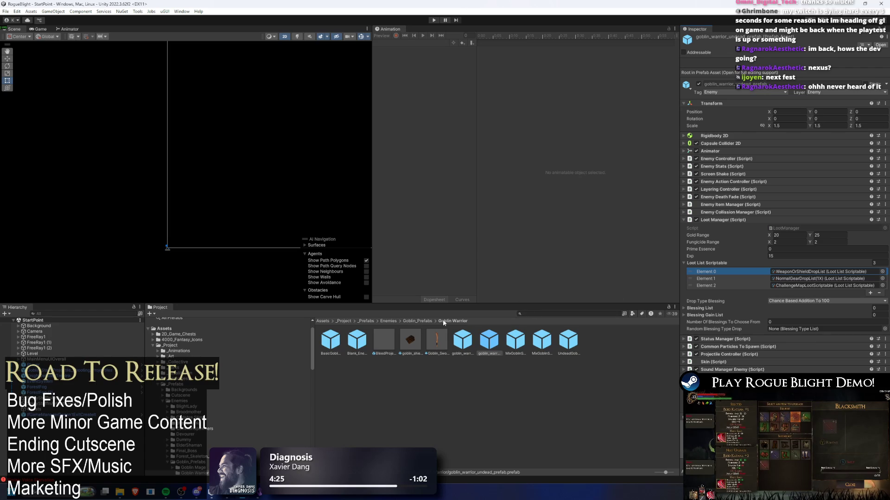
{"action": "left_click", "coordinate": [421, 323]}
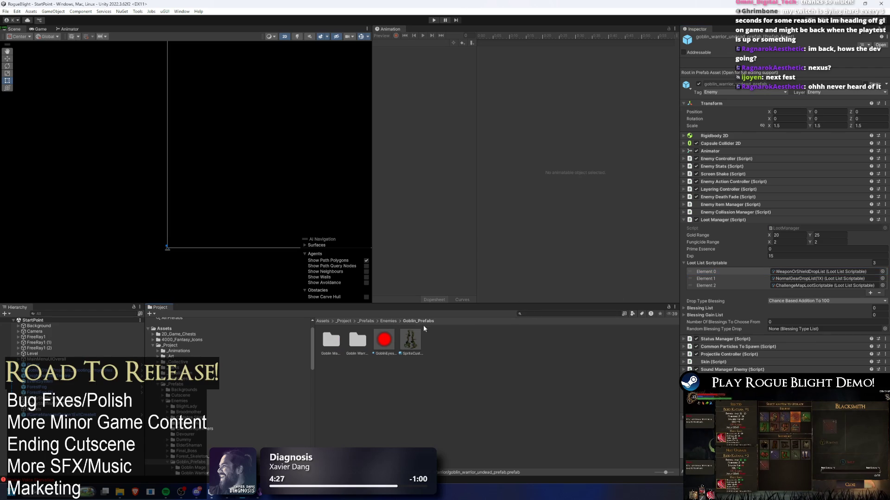
Put WeaponOrShieldDropList first in the undead goblin mage prefab's loot list
{"action": "double_click", "coordinate": [331, 341]}
{"action": "left_click", "coordinate": [488, 343]}
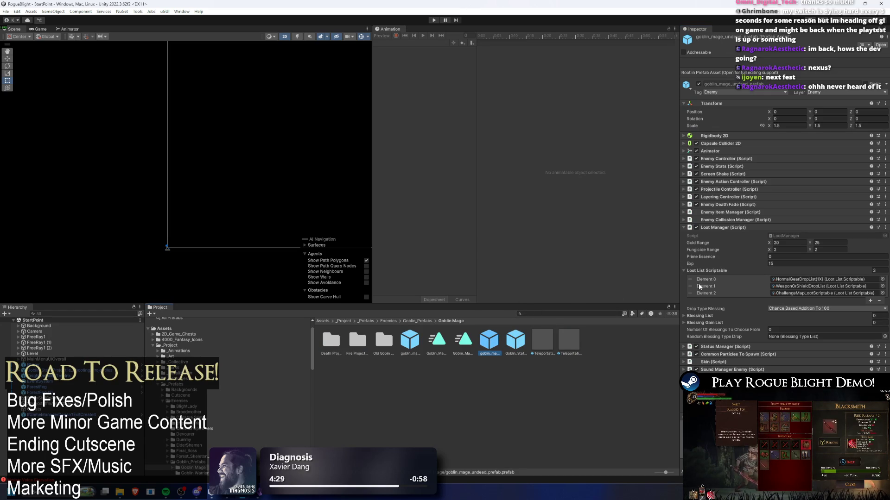
{"action": "left_click_drag", "start_coordinate": [694, 291], "coordinate": [692, 277]}
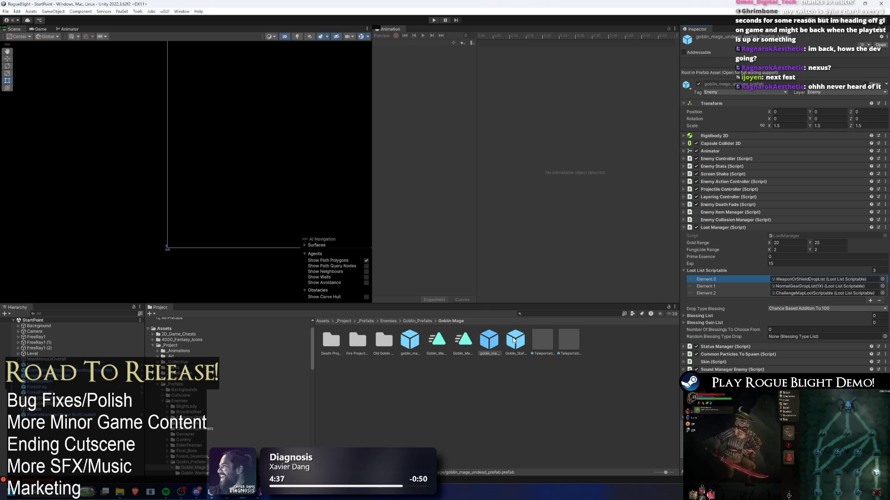
{"action": "left_click", "coordinate": [515, 340]}
{"action": "left_click", "coordinate": [498, 343]}
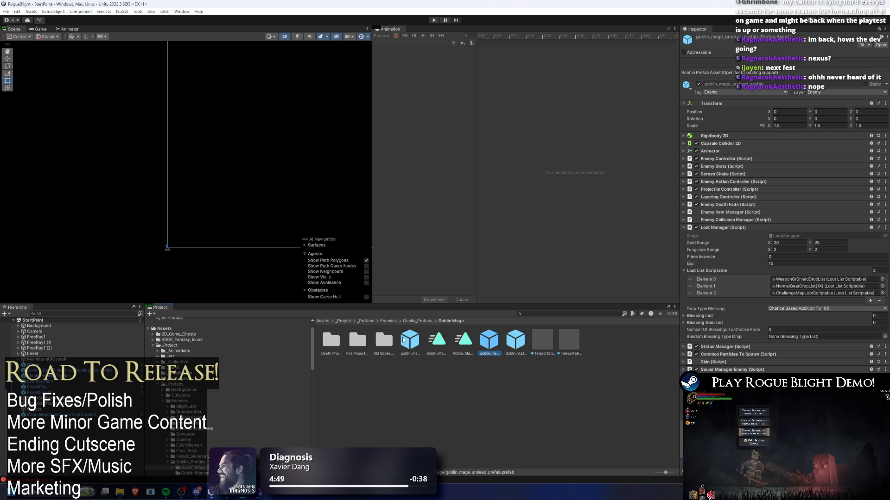
Move WeaponOrShieldDropList to the top of the regular goblin mage prefab's loot list and recheck the undead one
{"action": "left_click", "coordinate": [416, 342]}
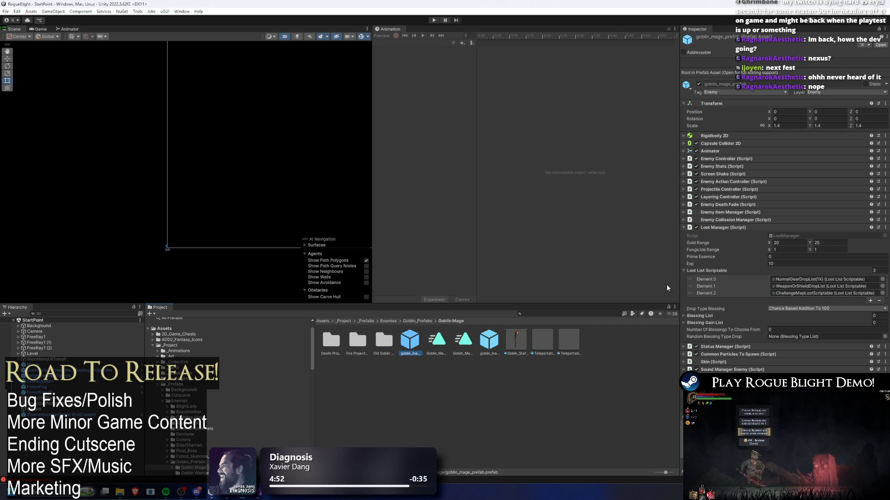
{"action": "left_click_drag", "start_coordinate": [688, 289], "coordinate": [696, 284]}
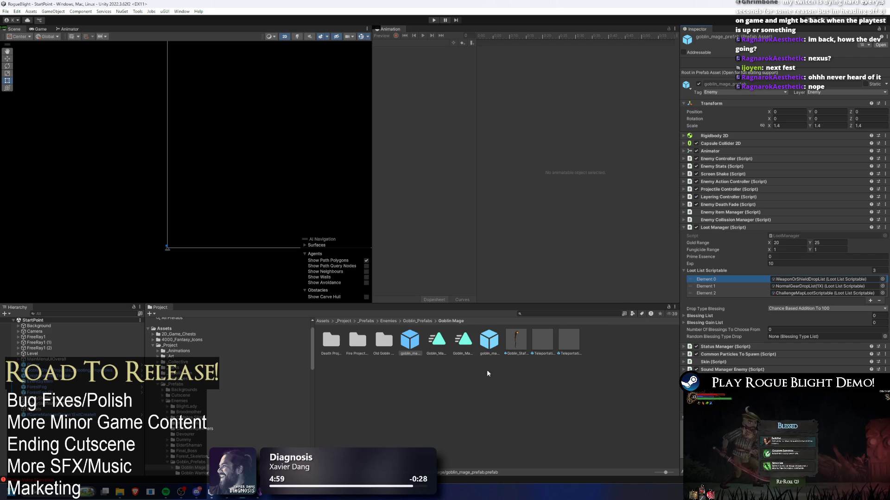
{"action": "left_click", "coordinate": [498, 337]}
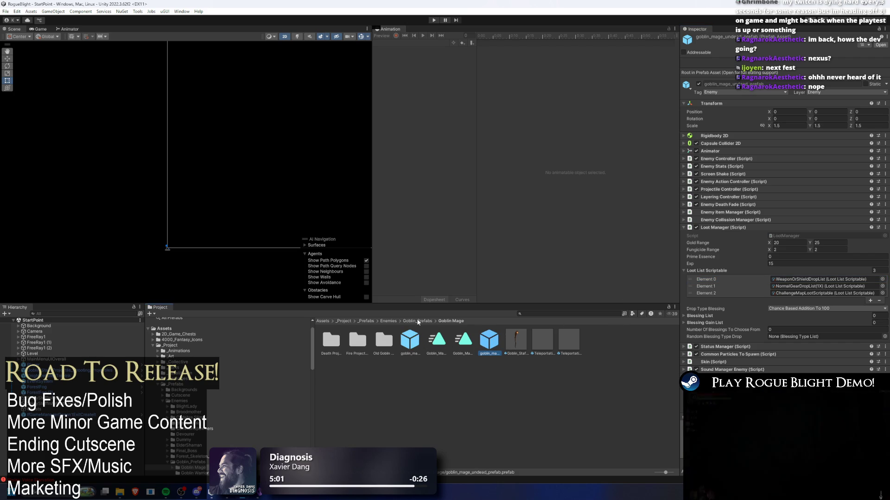
{"action": "left_click", "coordinate": [427, 322]}
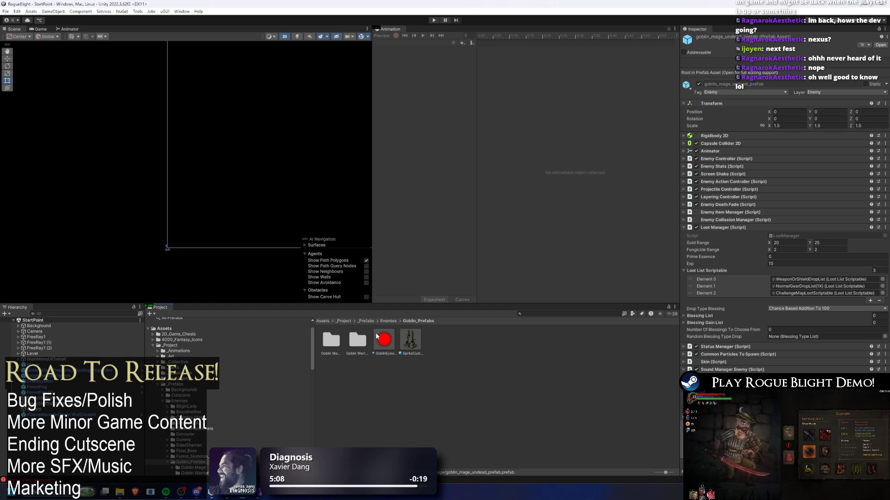
{"action": "key", "text": "super"}
Relaunch Steam through system search and go to its Store front page
{"action": "type", "text": "steam"}
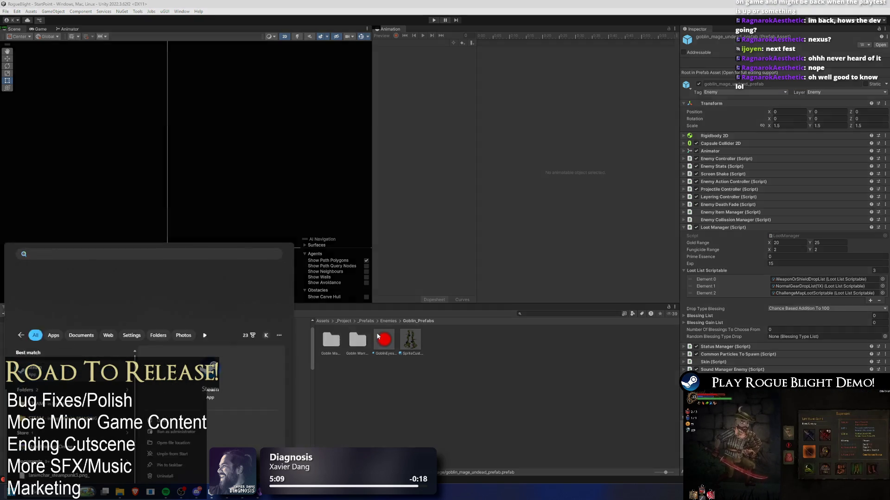
{"action": "key", "text": "Return"}
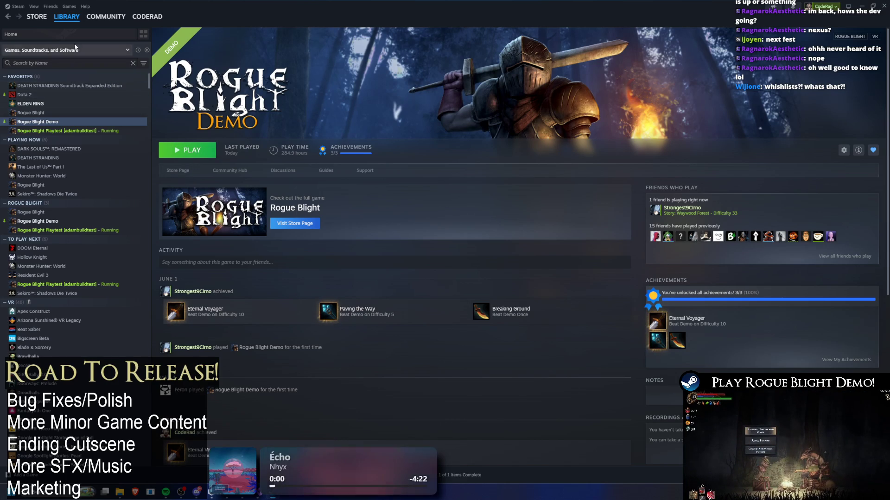
{"action": "left_click", "coordinate": [63, 29]}
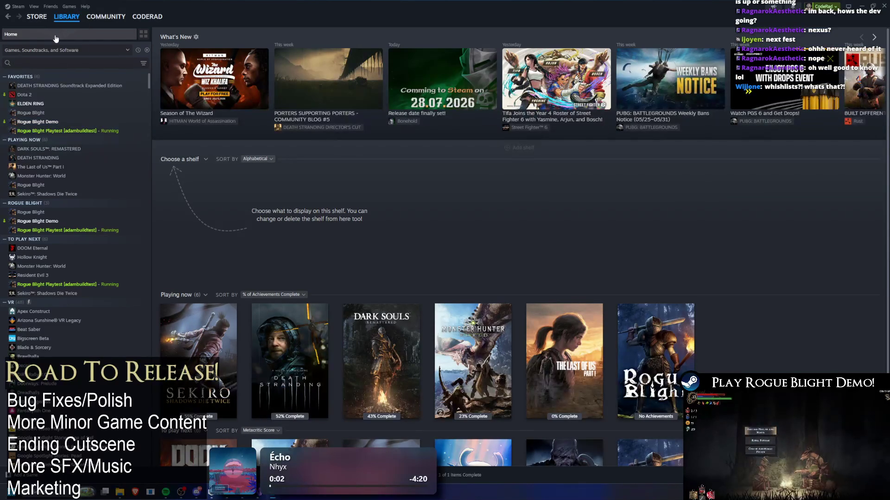
{"action": "left_click", "coordinate": [40, 26]}
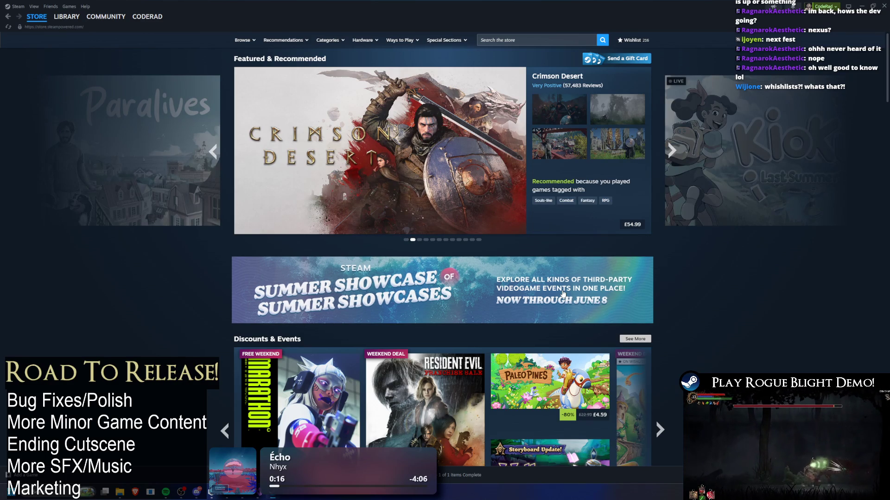
{"action": "scroll", "coordinate": [584, 368], "scroll_direction": "down", "scroll_amount": 4}
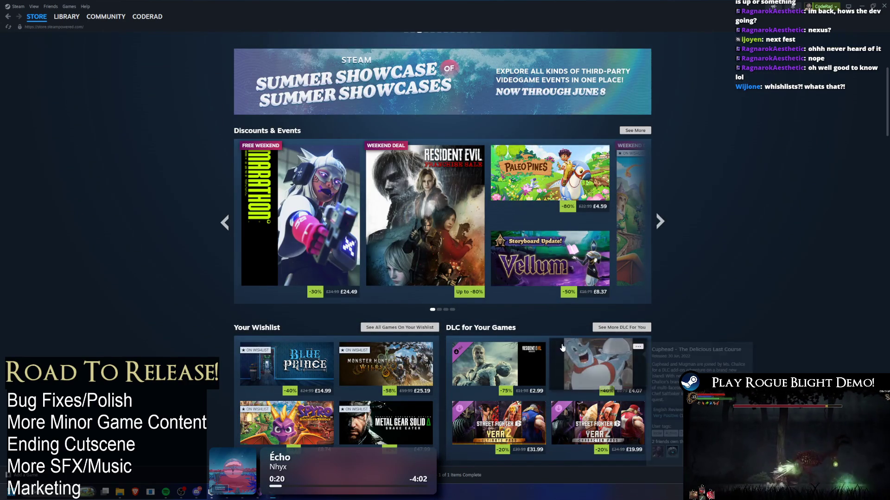
{"action": "mouse_move", "coordinate": [490, 252]}
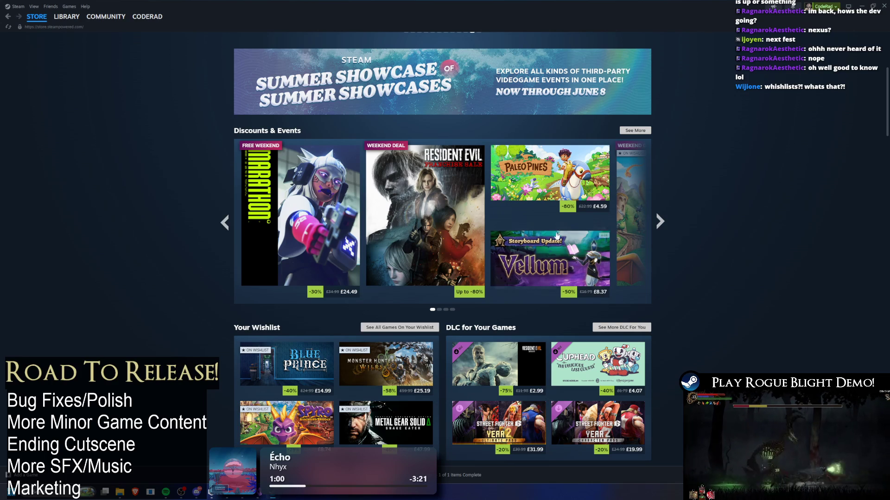
{"action": "scroll", "coordinate": [743, 176], "scroll_direction": "down", "scroll_amount": 4}
{"action": "scroll", "coordinate": [746, 183], "scroll_direction": "up", "scroll_amount": 9}
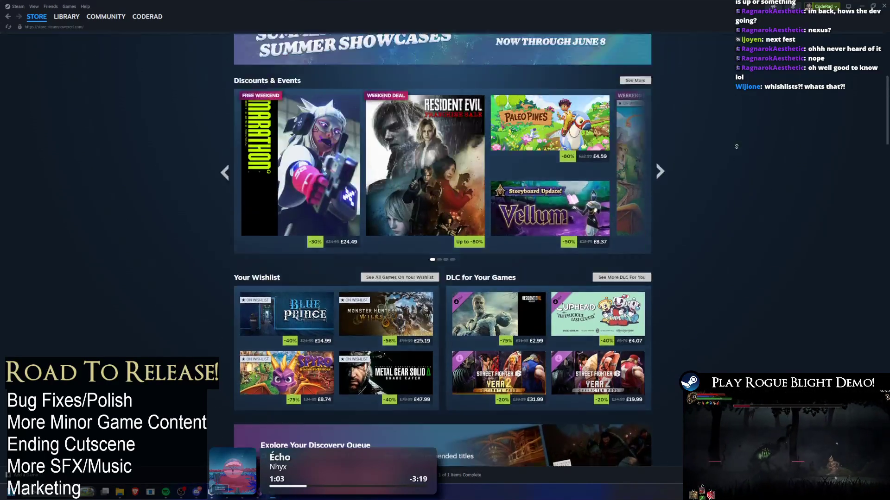
{"action": "key", "text": "super"}
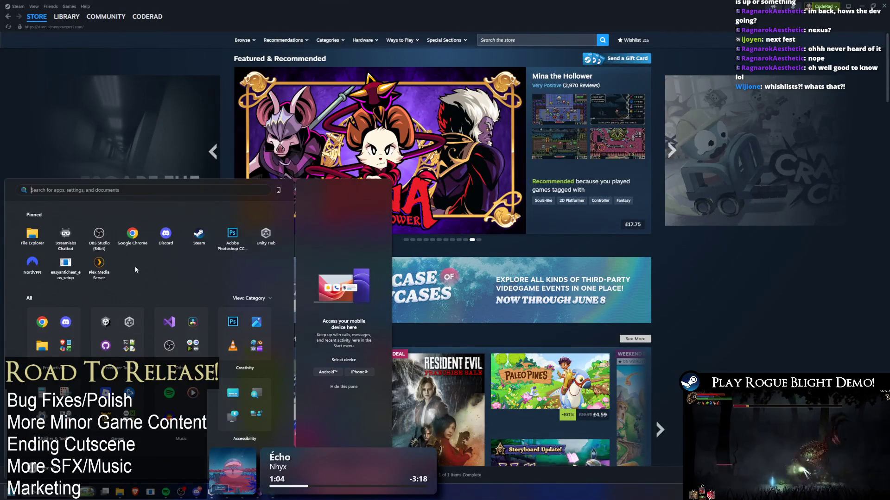
{"action": "key", "text": "super"}
{"action": "key", "text": "alt+Tab"}
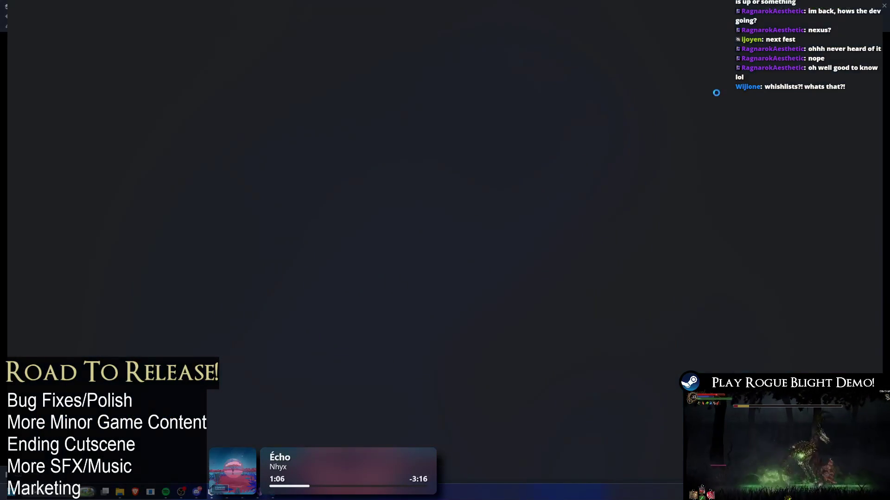
{"action": "key", "text": "alt+Tab"}
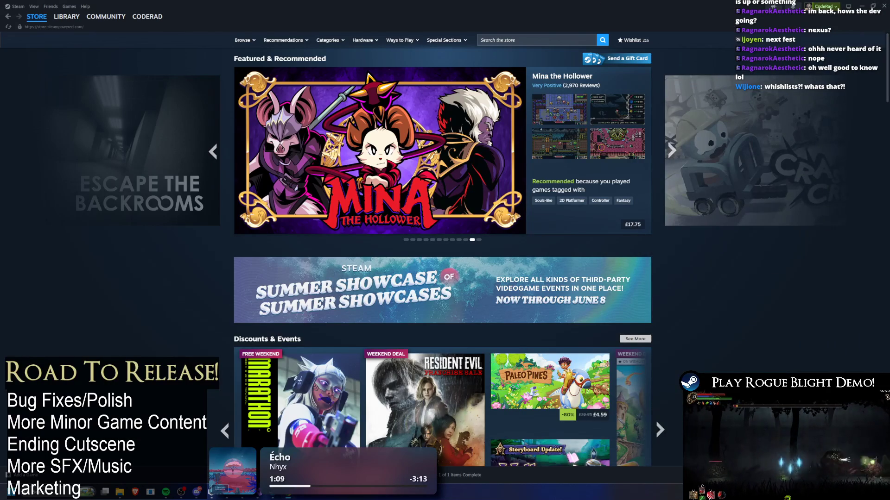
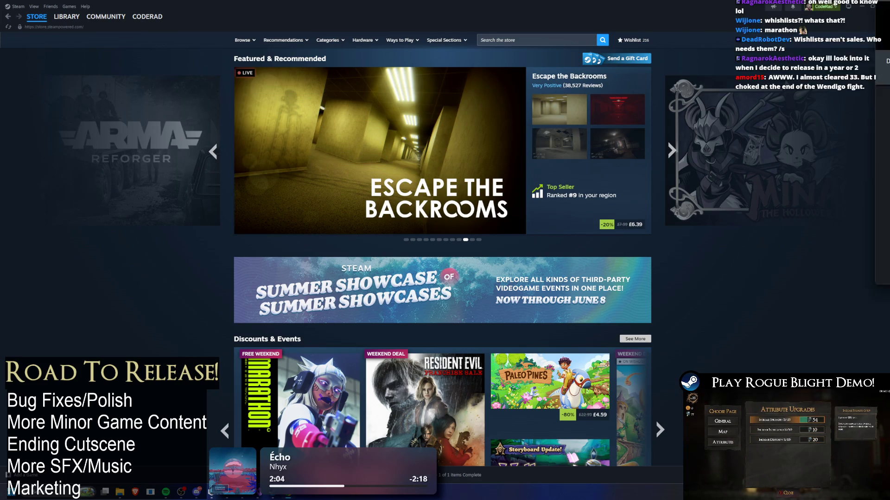
Review the Rogue Blight Steamworks landing page checklist, then close the browser
{"action": "key", "text": "alt+Tab"}
{"action": "scroll", "coordinate": [496, 203], "scroll_direction": "down", "scroll_amount": 10}
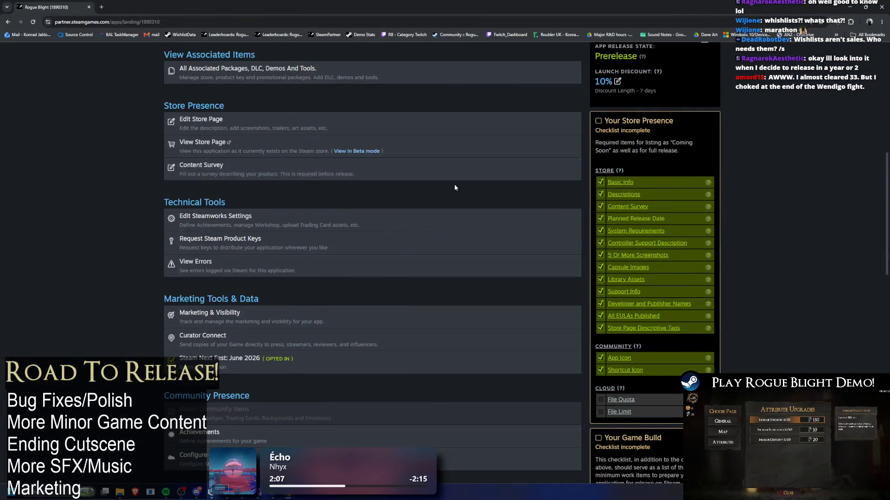
{"action": "scroll", "coordinate": [456, 181], "scroll_direction": "up", "scroll_amount": 10}
{"action": "key", "text": "alt+Tab"}
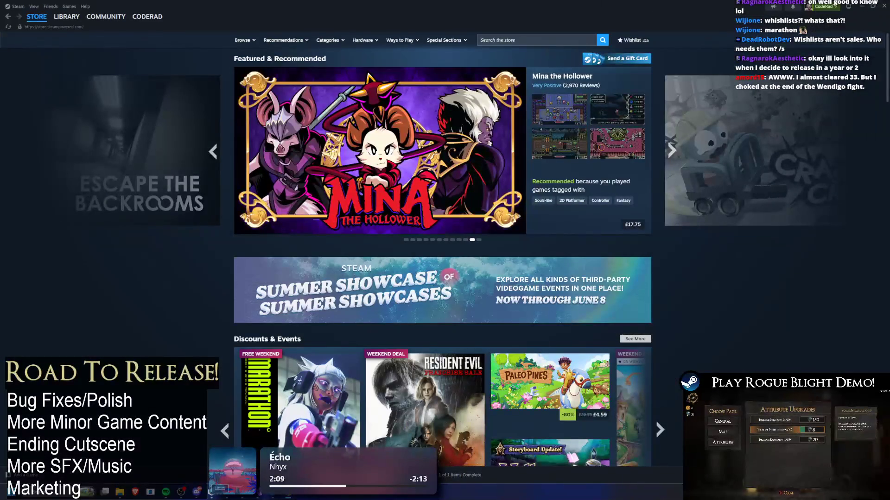
{"action": "key", "text": "alt+Tab"}
{"action": "scroll", "coordinate": [314, 150], "scroll_direction": "down", "scroll_amount": 10}
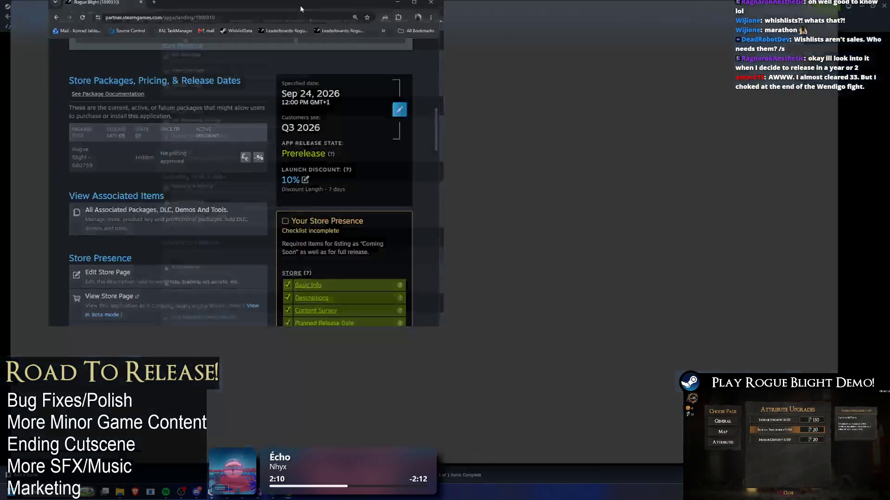
{"action": "scroll", "coordinate": [245, 173], "scroll_direction": "up", "scroll_amount": 15}
{"action": "scroll", "coordinate": [244, 173], "scroll_direction": "down", "scroll_amount": 10}
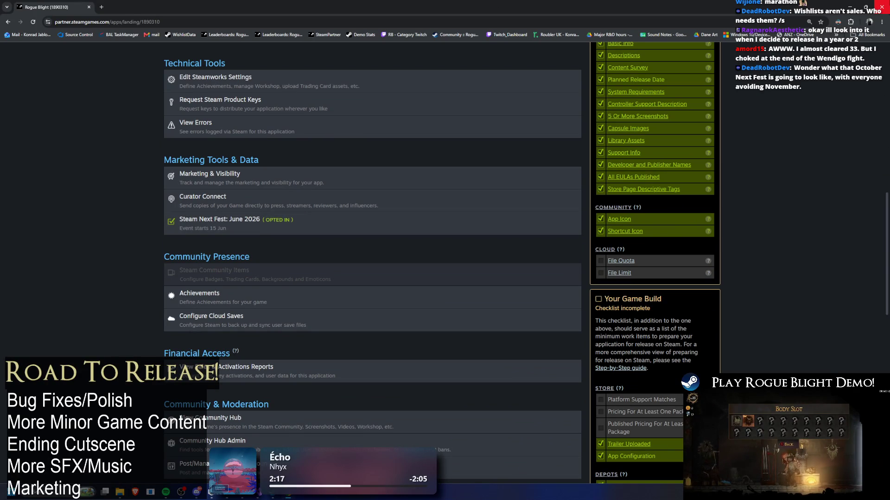
{"action": "left_click", "coordinate": [882, 6]}
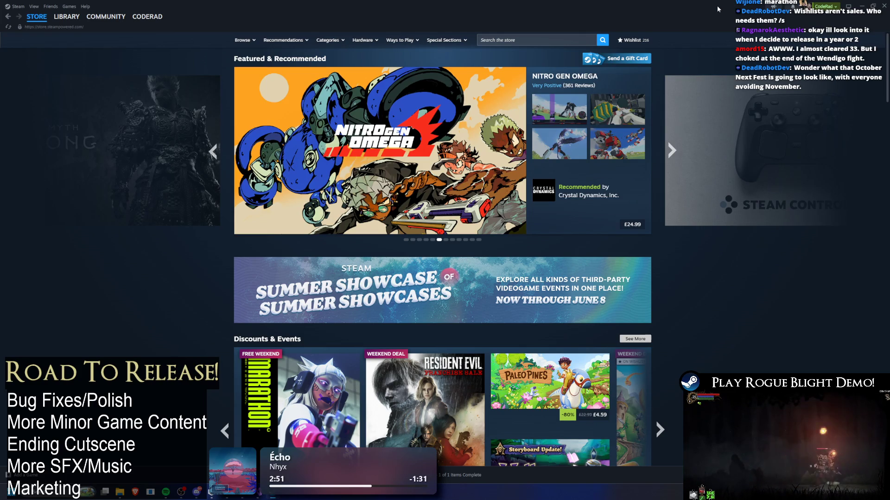
Advance the featured carousel twice and open Rogue Blight Playtest from the library
{"action": "left_click", "coordinate": [670, 150]}
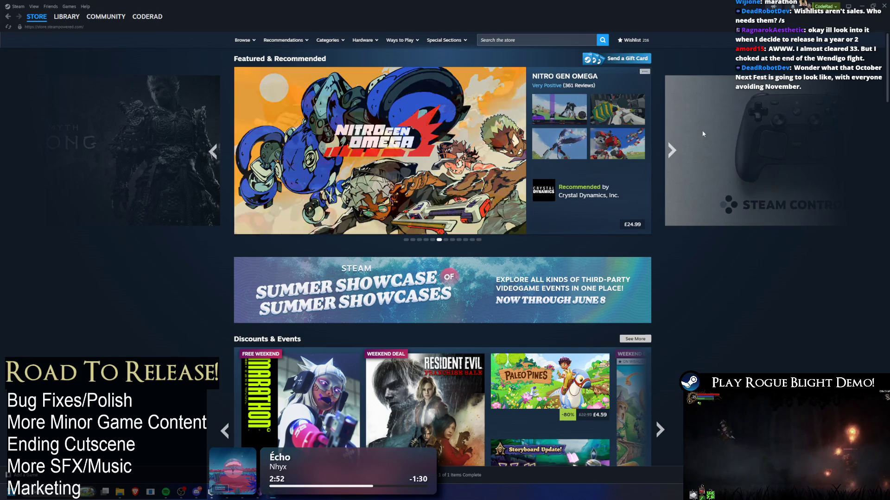
{"action": "left_click", "coordinate": [671, 150]}
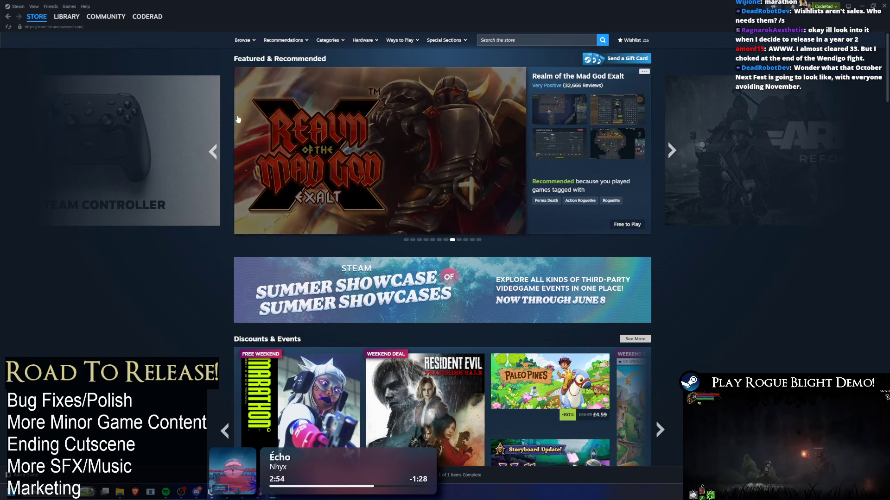
{"action": "left_click", "coordinate": [63, 29]}
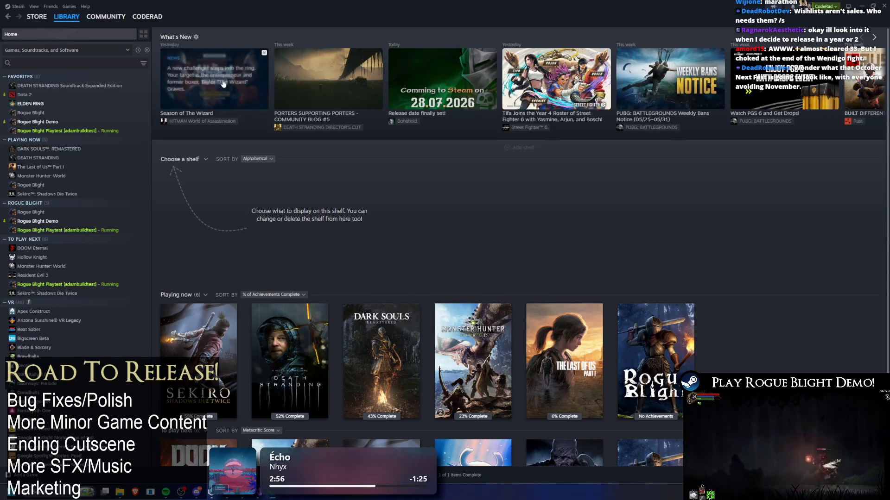
{"action": "left_click", "coordinate": [69, 130]}
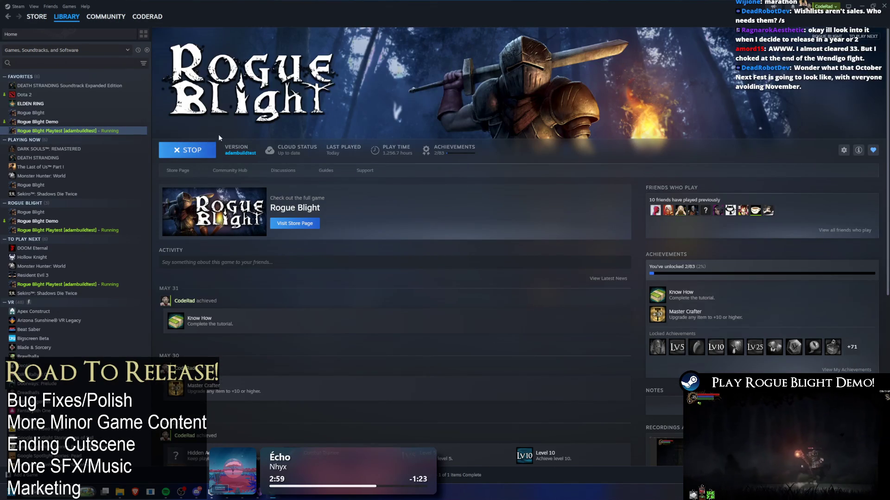
Check Rogue Blight's store page, return to the Playtest library page, and switch to Unity
{"action": "scroll", "coordinate": [490, 120], "scroll_direction": "down", "scroll_amount": 3}
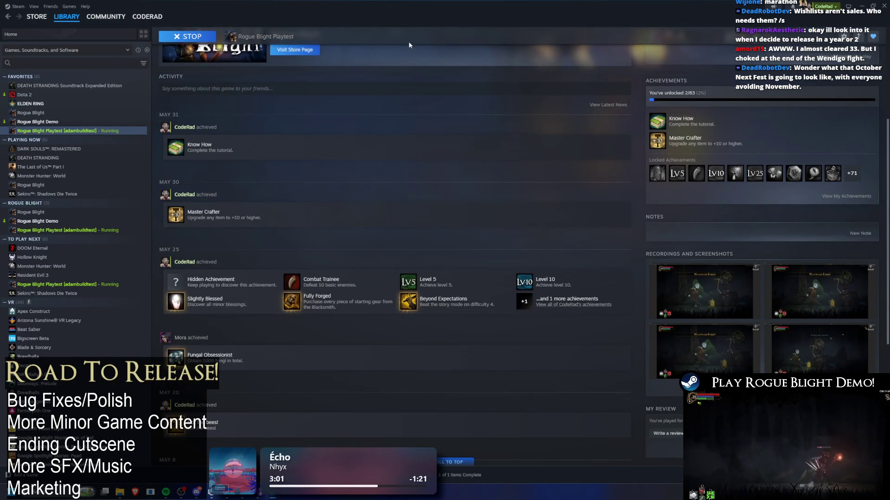
{"action": "scroll", "coordinate": [218, 105], "scroll_direction": "up", "scroll_amount": 3}
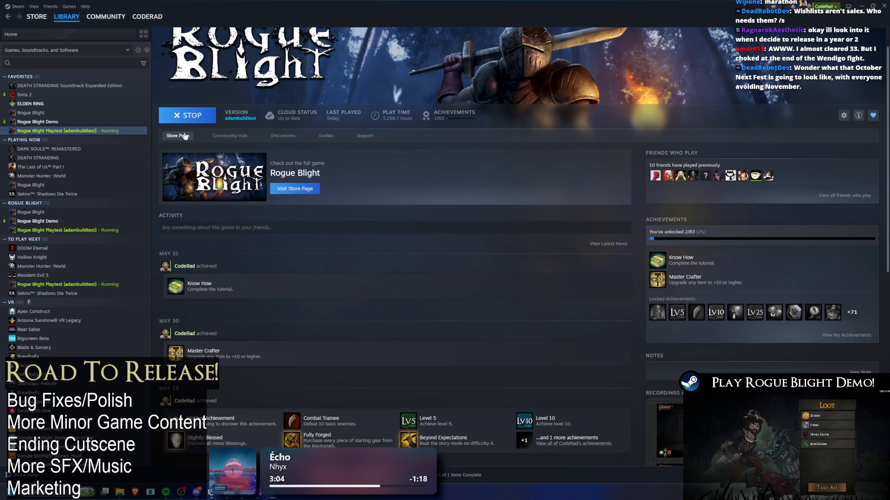
{"action": "left_click", "coordinate": [185, 135]}
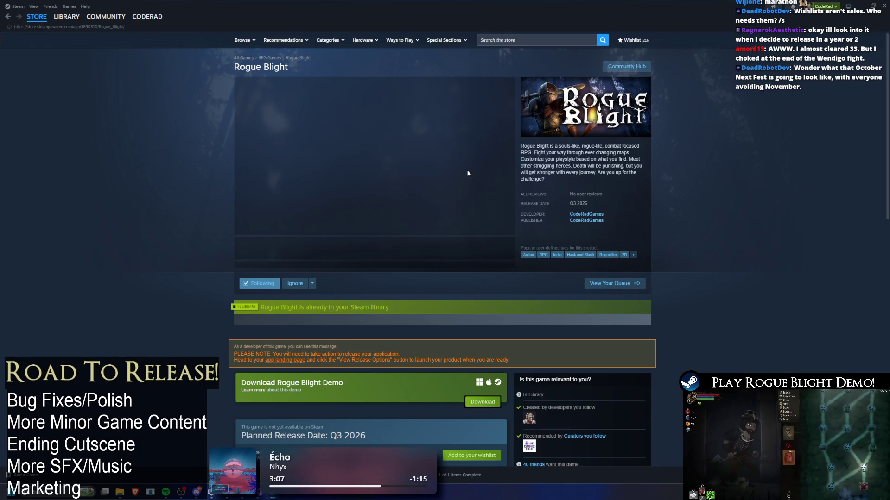
{"action": "key", "text": "alt+Left"}
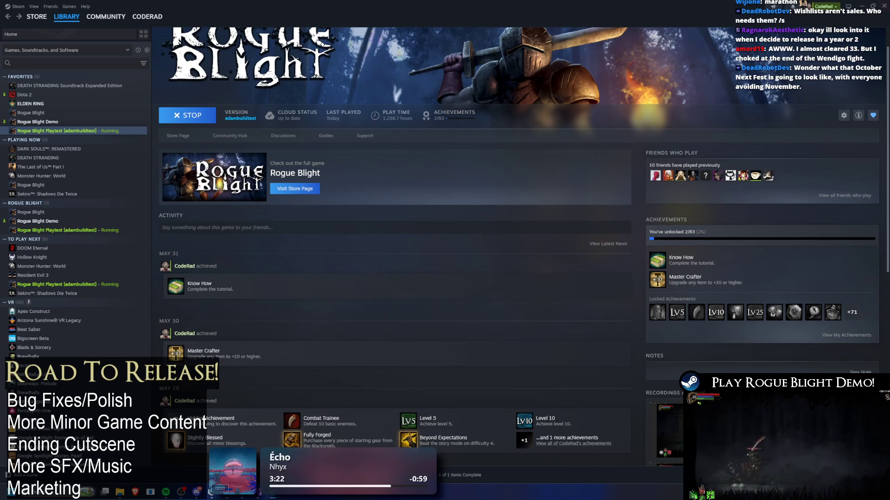
{"action": "key", "text": "alt+Tab"}
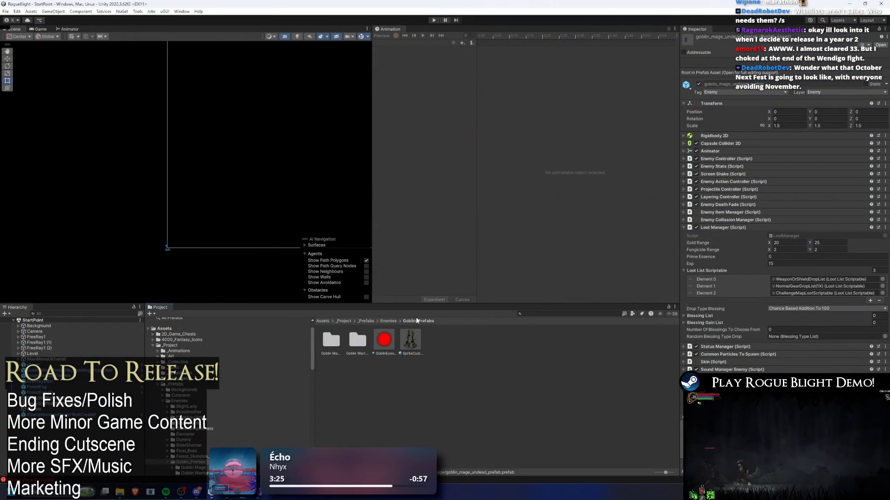
Inspect the loot settings of the Goblin Mage and Goblin Warrior prefabs
{"action": "left_click", "coordinate": [330, 344]}
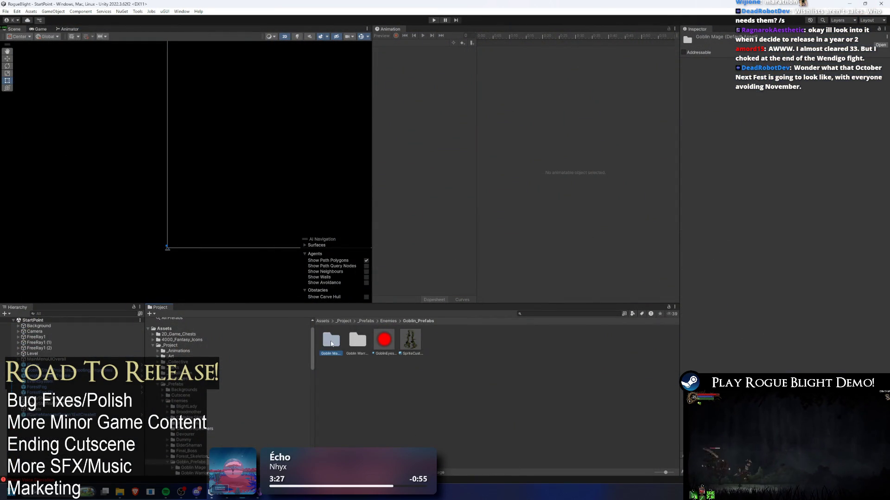
{"action": "double_click", "coordinate": [331, 344]}
{"action": "left_click", "coordinate": [407, 341]}
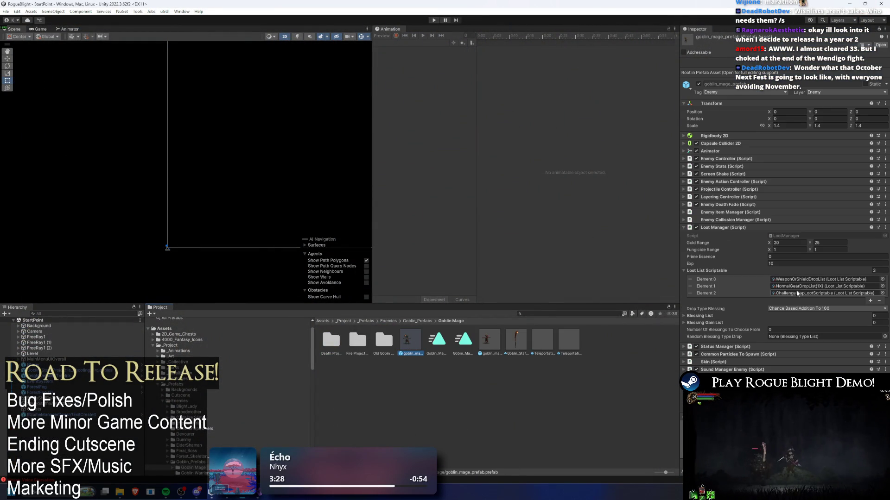
{"action": "left_click", "coordinate": [492, 339]}
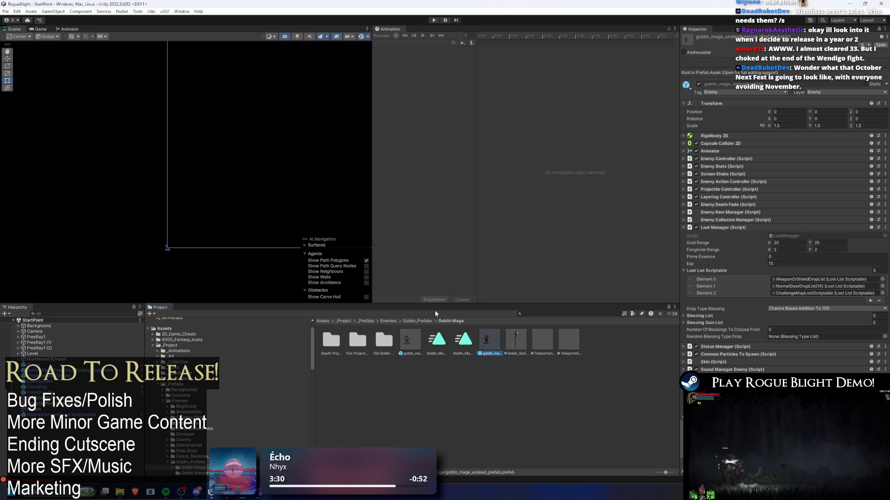
{"action": "left_click", "coordinate": [418, 320]}
{"action": "double_click", "coordinate": [357, 342]}
{"action": "left_click", "coordinate": [458, 344]}
{"action": "left_click", "coordinate": [485, 341]}
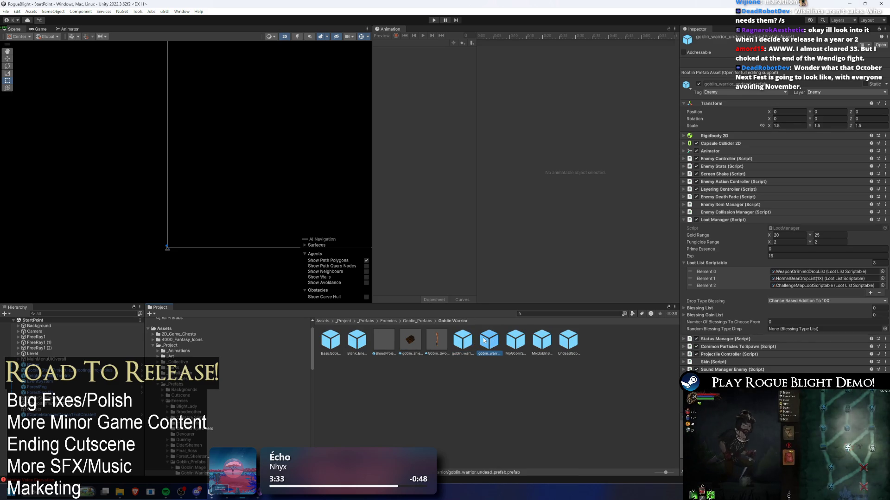
{"action": "left_click", "coordinate": [418, 322]}
{"action": "left_click", "coordinate": [388, 321]}
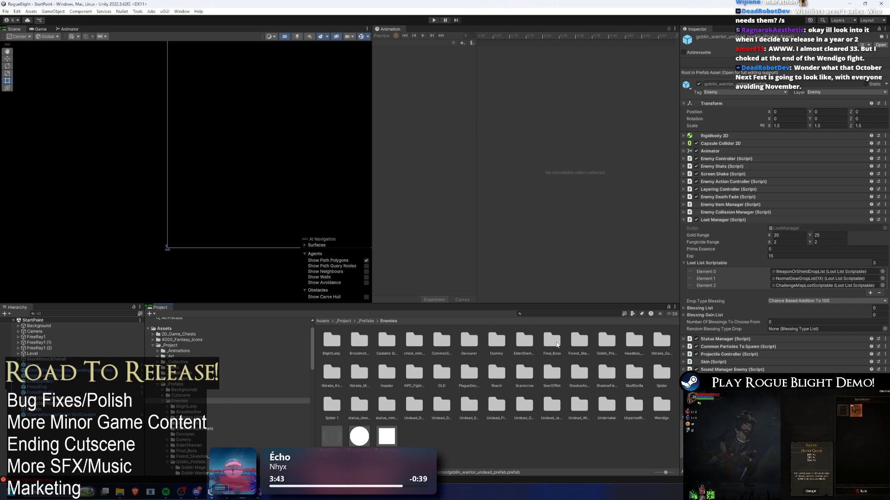
Move WeaponOrShieldDropList to the top of the HeadlessCreature and IldrakeGuard loot lists
{"action": "double_click", "coordinate": [634, 340]}
{"action": "left_click", "coordinate": [384, 341]}
{"action": "left_click_drag", "start_coordinate": [690, 286], "coordinate": [689, 278]}
{"action": "left_click", "coordinate": [390, 321]}
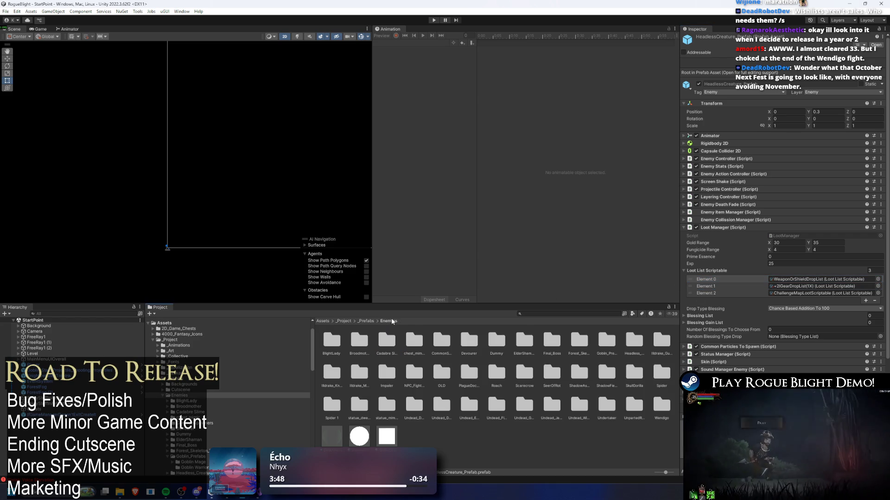
{"action": "double_click", "coordinate": [661, 340]}
{"action": "left_click", "coordinate": [331, 341]}
{"action": "left_click_drag", "start_coordinate": [698, 277], "coordinate": [697, 271]}
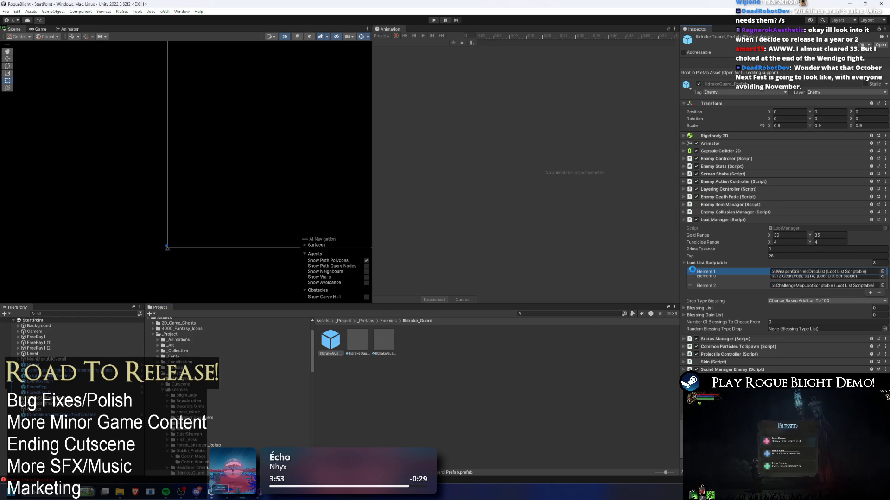
Reorder the Ildrake_Knight prefab's loot list so WeaponOrShieldDropList comes first
{"action": "left_click", "coordinate": [390, 321]}
{"action": "double_click", "coordinate": [332, 373]}
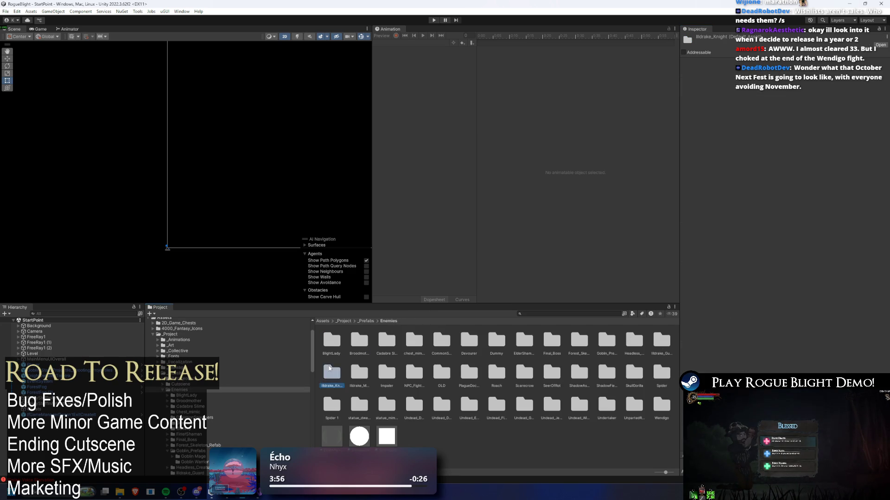
{"action": "left_click", "coordinate": [384, 341]}
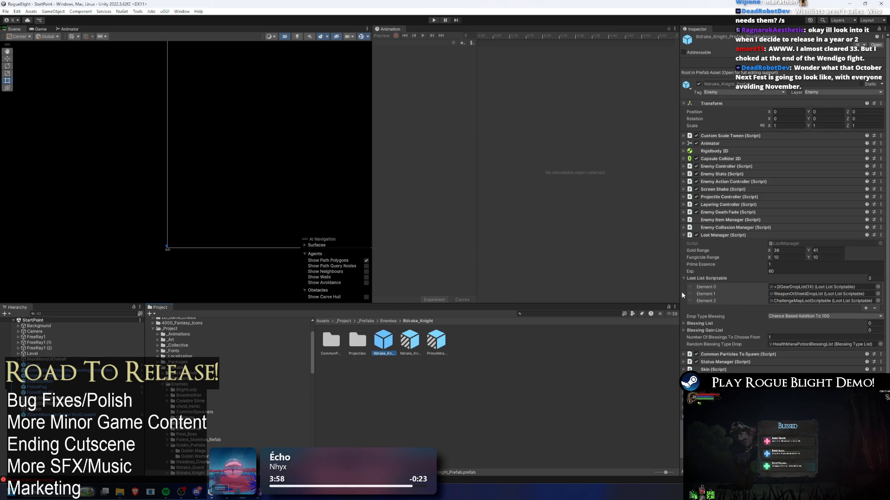
{"action": "left_click_drag", "start_coordinate": [690, 294], "coordinate": [490, 292]}
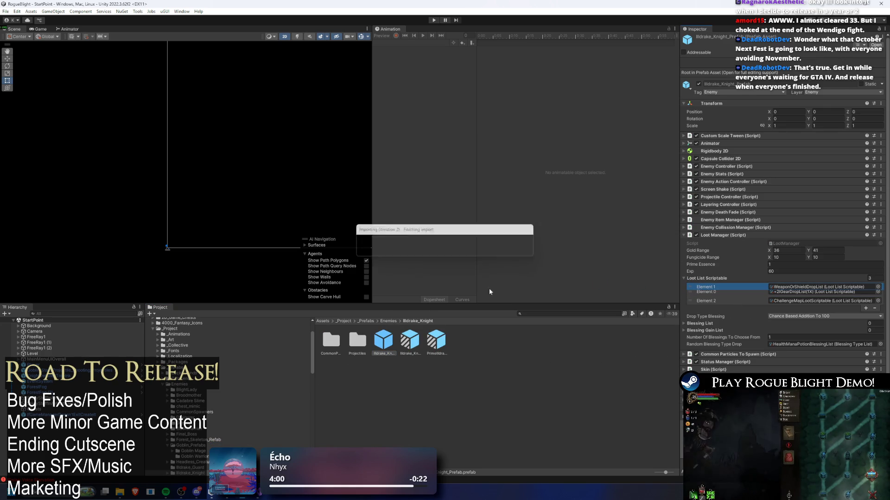
{"action": "left_click", "coordinate": [387, 321]}
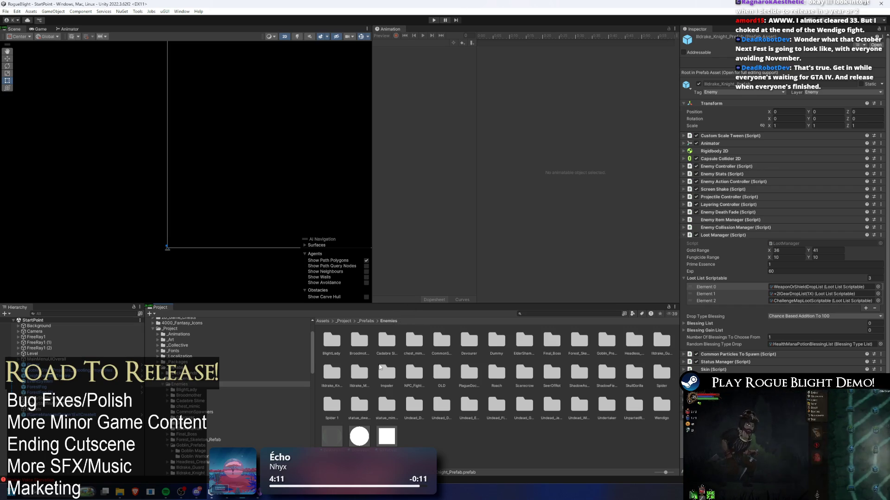
Put WeaponOrShieldDropList first in the Ildrake_Mage loot list, then recheck the Knight prefab
{"action": "double_click", "coordinate": [359, 376]}
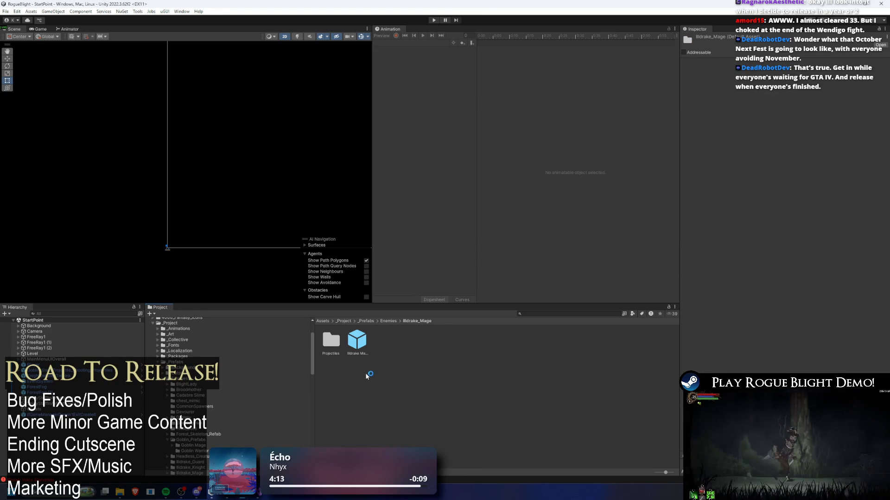
{"action": "left_click", "coordinate": [356, 343]}
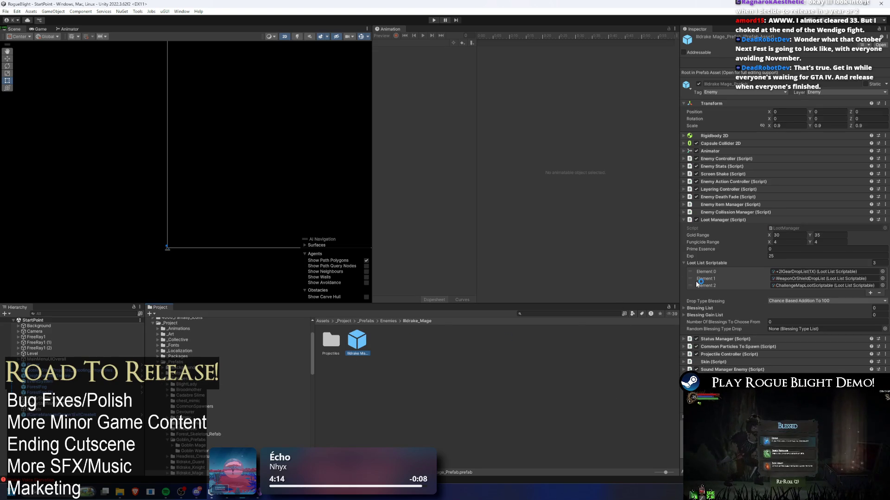
{"action": "left_click_drag", "start_coordinate": [690, 279], "coordinate": [690, 270]}
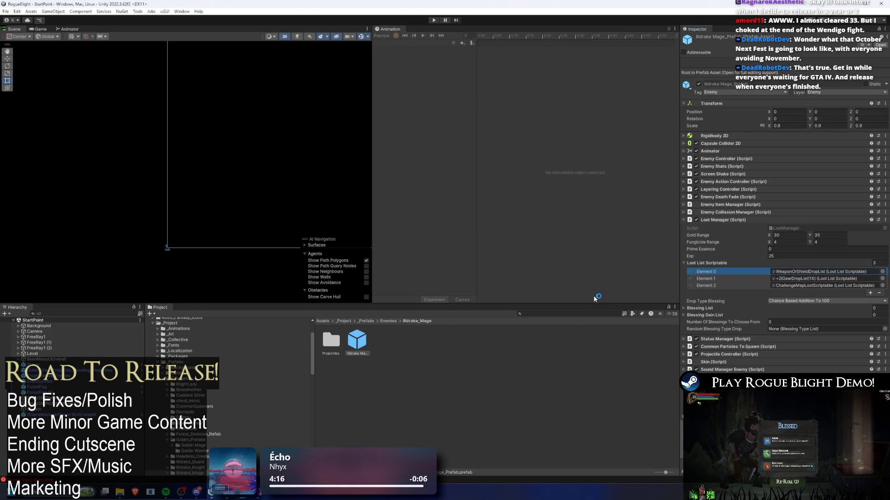
{"action": "left_click", "coordinate": [389, 321]}
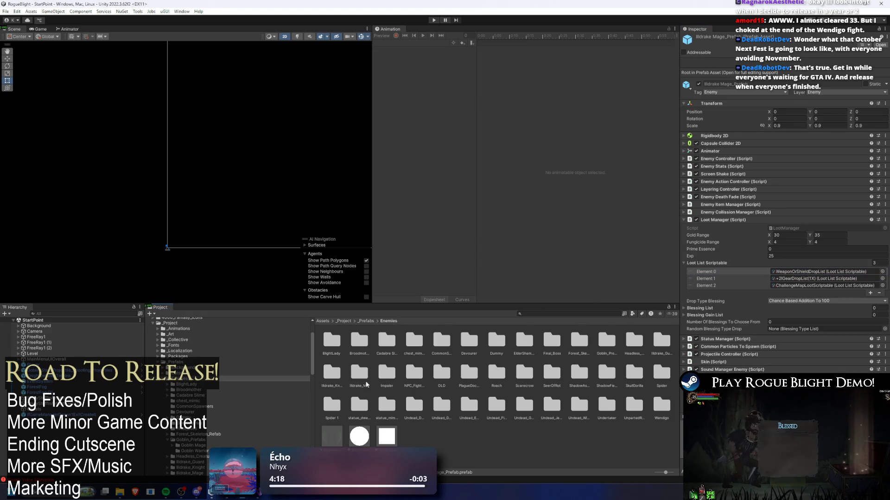
{"action": "double_click", "coordinate": [332, 373]}
{"action": "left_click", "coordinate": [384, 341]}
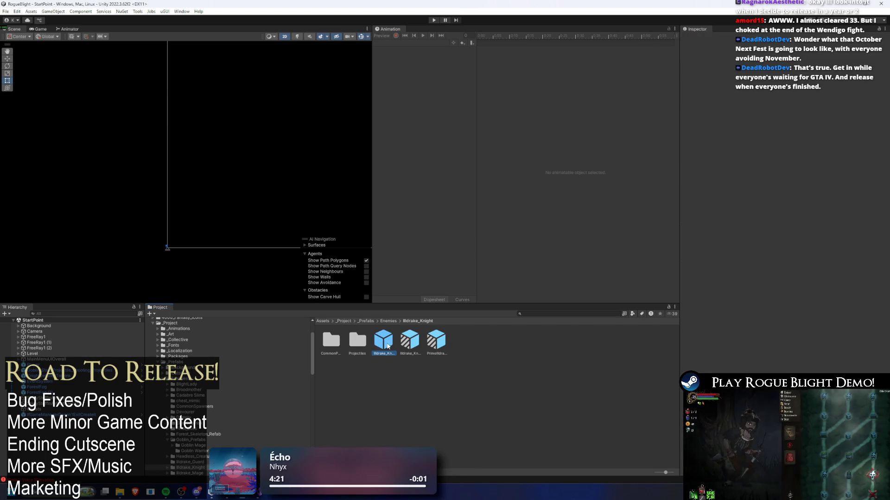
{"action": "left_click", "coordinate": [388, 322]}
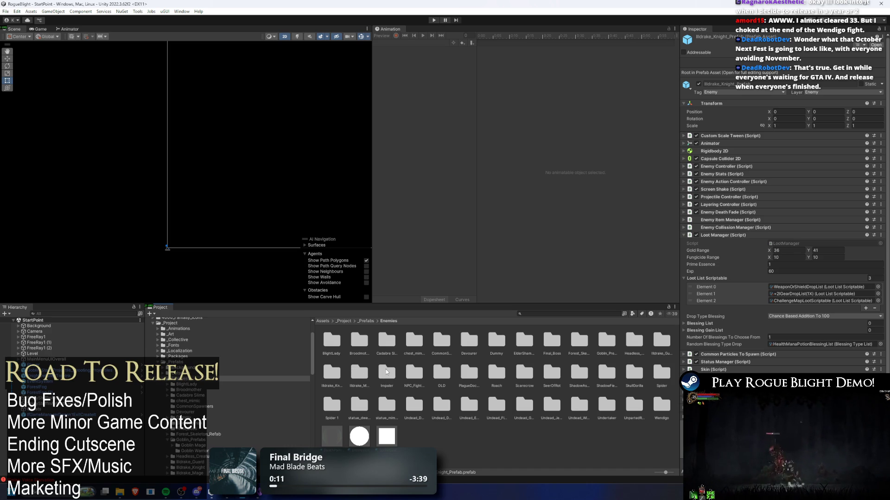
Move WeaponOrShieldDropList to the top of impaler_prefab's loot list and browse the other Impaler prefabs
{"action": "double_click", "coordinate": [385, 371]}
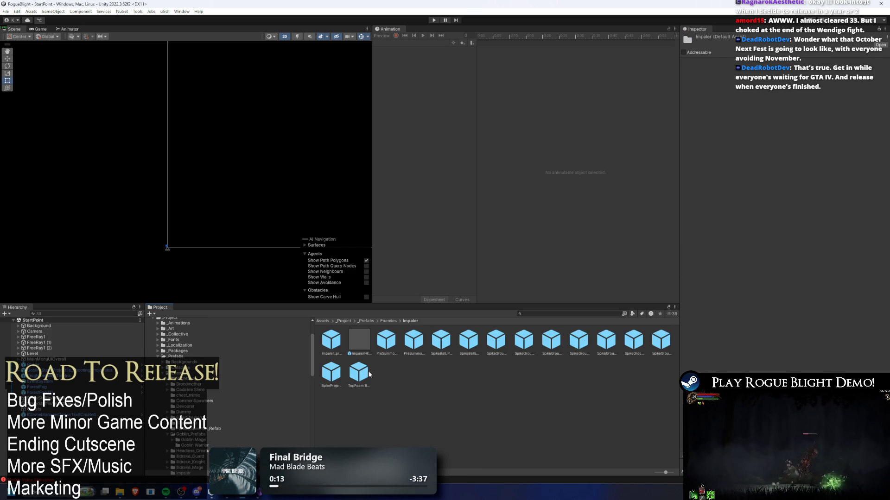
{"action": "left_click", "coordinate": [340, 343]}
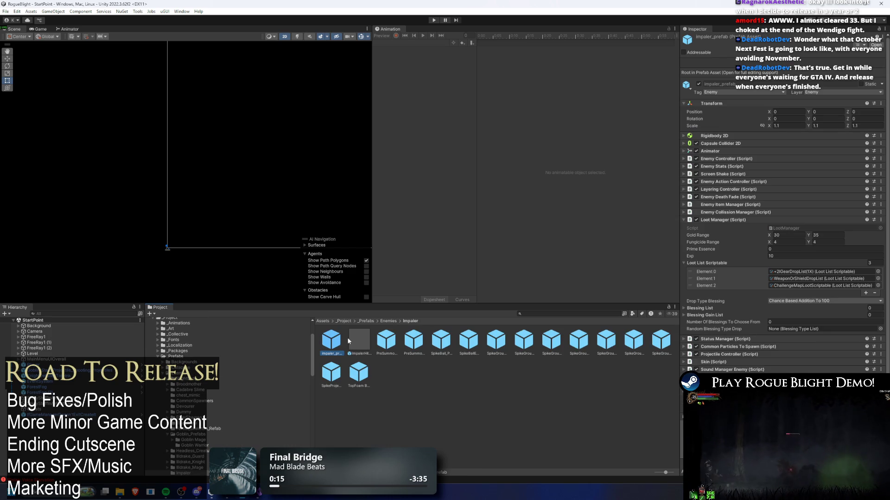
{"action": "left_click_drag", "start_coordinate": [689, 277], "coordinate": [689, 271]}
{"action": "left_click", "coordinate": [386, 340]}
{"action": "key", "text": "Right"}
{"action": "key", "text": "Right"}
{"action": "key", "text": "Right"}
{"action": "key", "text": "Right"}
{"action": "key", "text": "Right"}
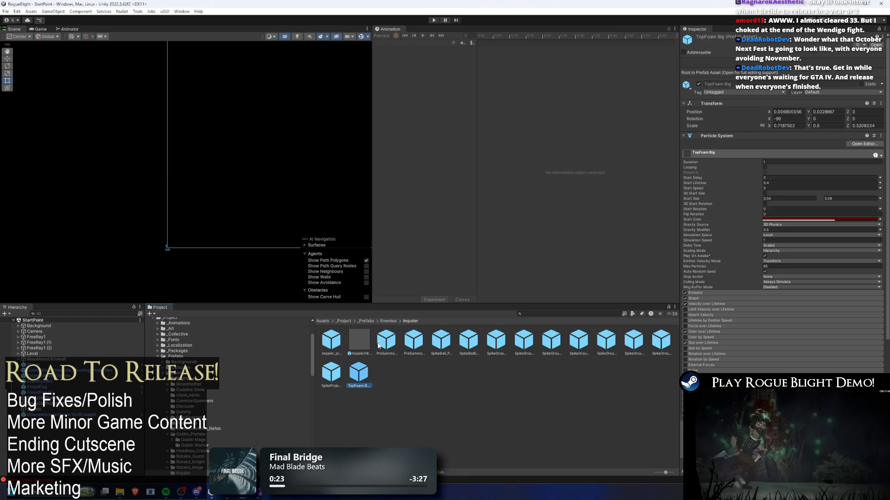
Go to NPC_Fighters and select the Helrayzr fighter prefab
{"action": "key", "text": "BackSpace"}
{"action": "double_click", "coordinate": [414, 373]}
{"action": "double_click", "coordinate": [332, 342]}
{"action": "left_click", "coordinate": [357, 342]}
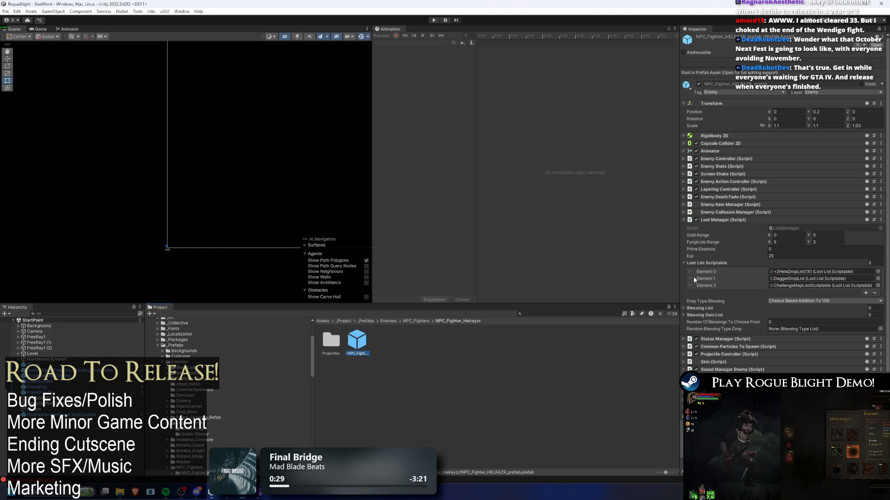
Put DaggerDropList first for Helrayzr and WandDropList first for Mora, and check Royal and Zima
{"action": "left_click_drag", "start_coordinate": [707, 280], "coordinate": [706, 272]}
{"action": "left_click", "coordinate": [416, 321]}
{"action": "double_click", "coordinate": [382, 340]}
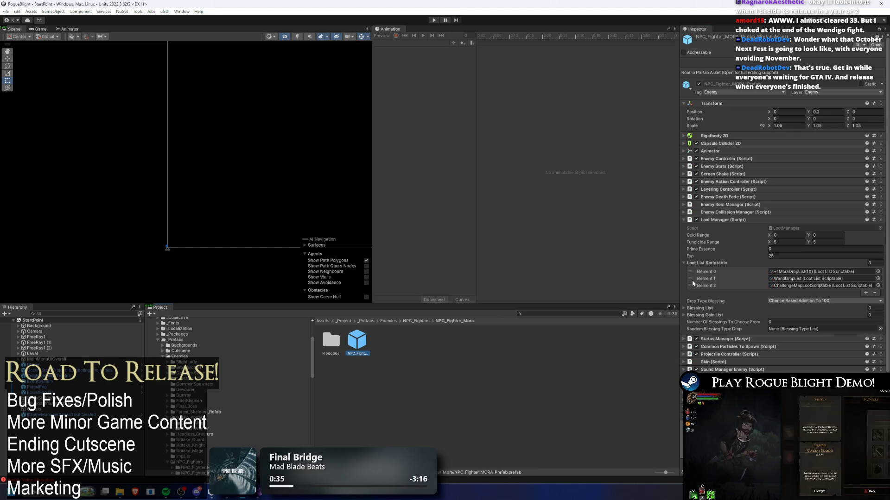
{"action": "left_click_drag", "start_coordinate": [693, 280], "coordinate": [693, 274]}
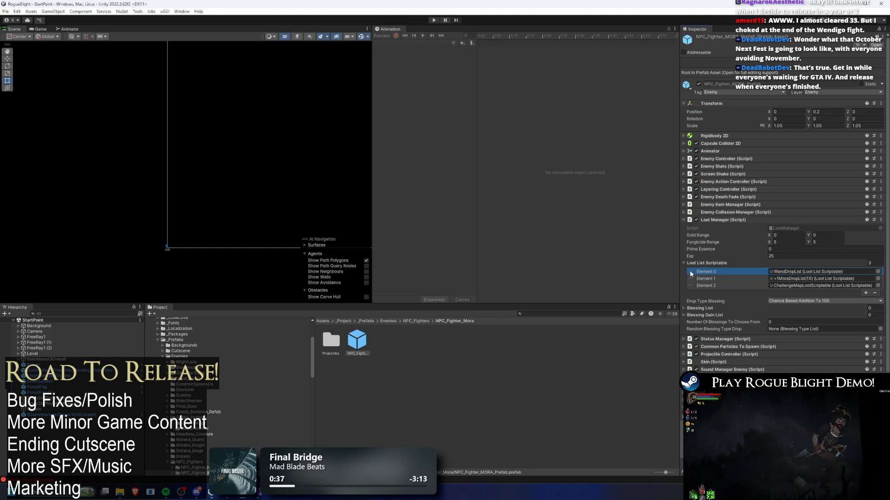
{"action": "left_click", "coordinate": [419, 321]}
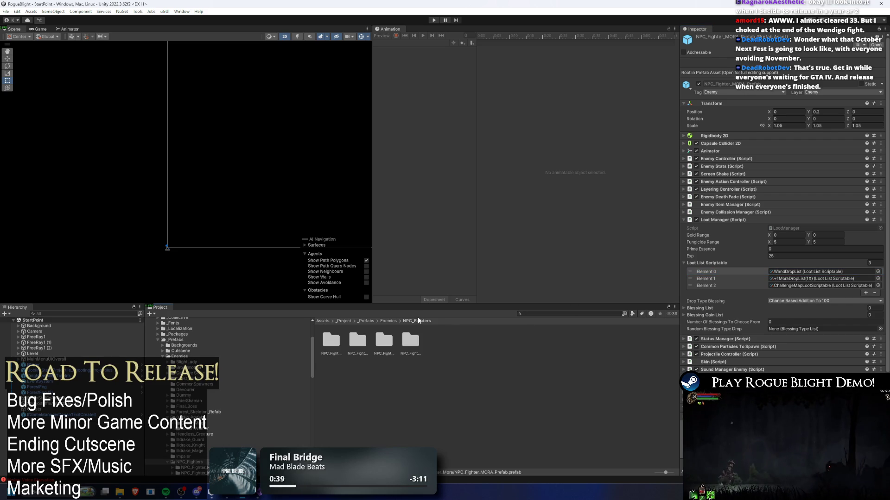
{"action": "double_click", "coordinate": [389, 346]}
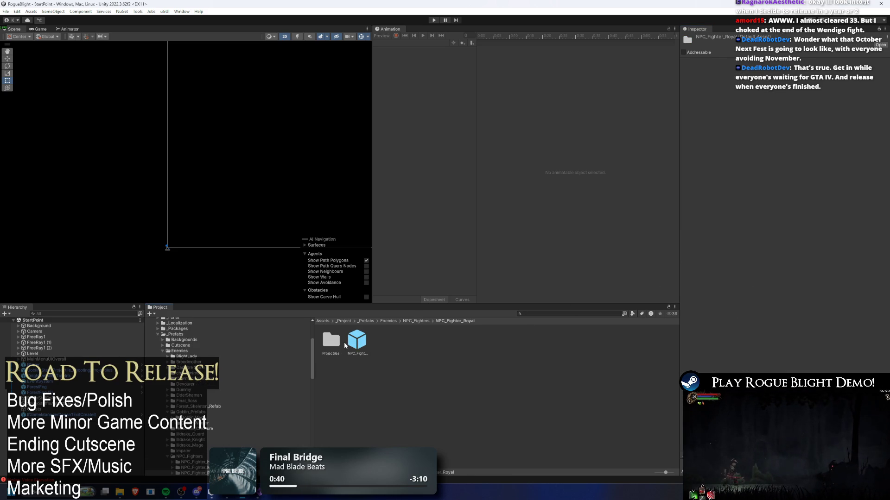
{"action": "left_click", "coordinate": [419, 321]}
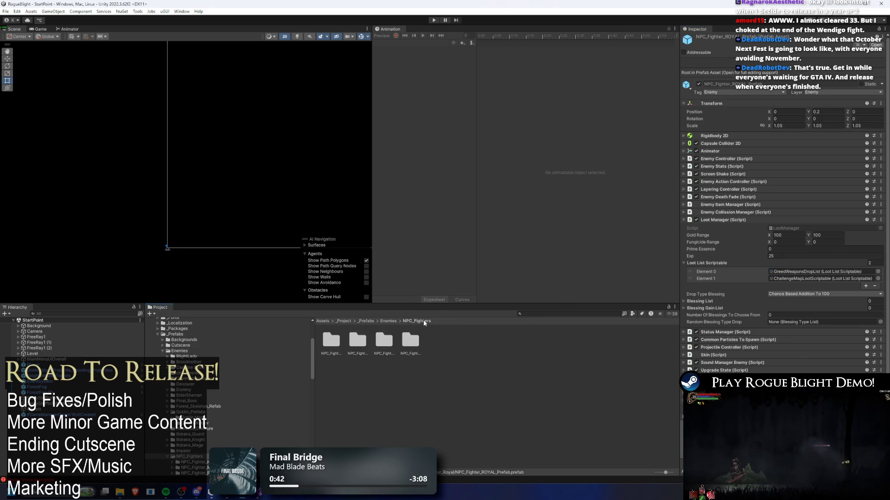
{"action": "double_click", "coordinate": [403, 342]}
{"action": "left_click", "coordinate": [357, 342]}
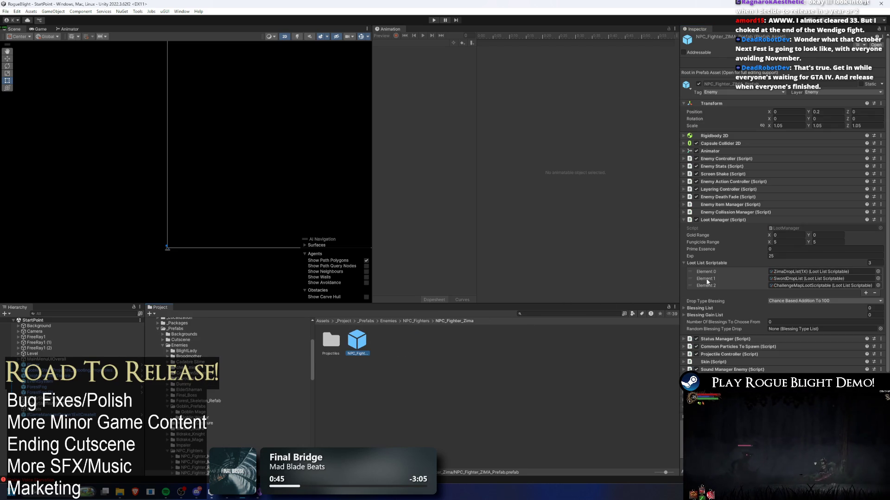
{"action": "left_click", "coordinate": [416, 321]}
Restore Mora's and Helrayzr's own drop lists ahead of WandDropList and DaggerDropList, then check Zima
{"action": "double_click", "coordinate": [351, 343]}
{"action": "left_click", "coordinate": [353, 342]}
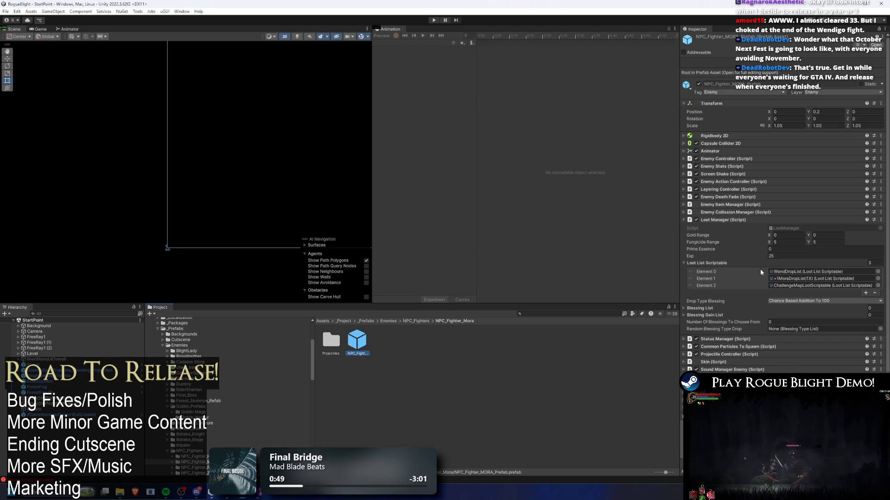
{"action": "left_click_drag", "start_coordinate": [689, 273], "coordinate": [690, 279]}
{"action": "left_click", "coordinate": [416, 321]}
{"action": "double_click", "coordinate": [331, 344]}
{"action": "left_click", "coordinate": [357, 341]}
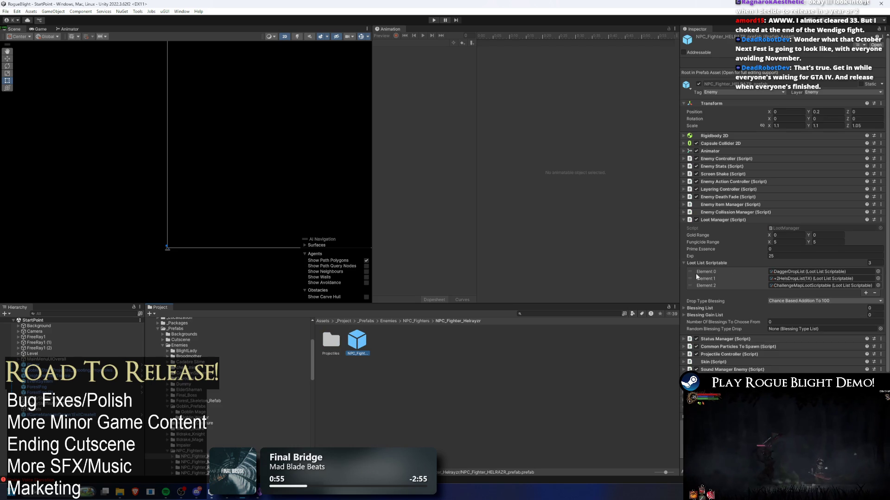
{"action": "left_click_drag", "start_coordinate": [684, 274], "coordinate": [686, 280]}
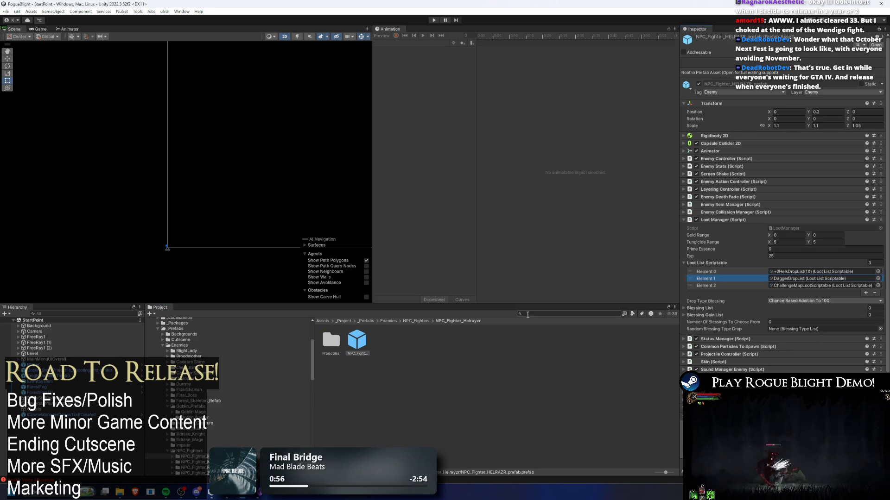
{"action": "left_click", "coordinate": [420, 322]}
{"action": "double_click", "coordinate": [409, 340]}
{"action": "left_click", "coordinate": [362, 342]}
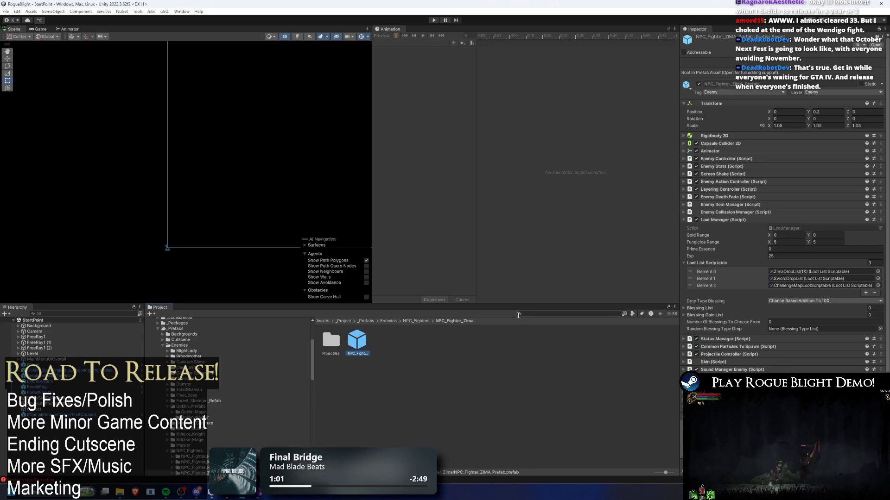
{"action": "left_click", "coordinate": [415, 321]}
{"action": "left_click", "coordinate": [387, 321]}
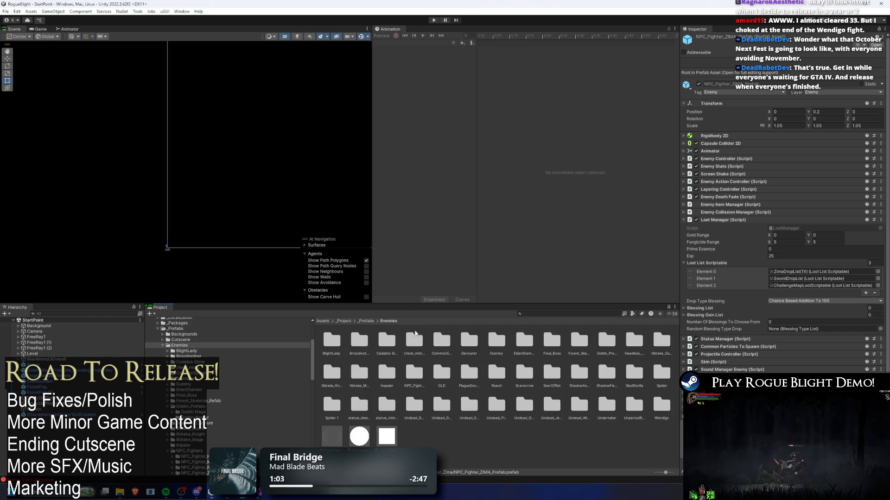
Put WeaponOrShieldDropList first in the Plague Doctor prefab's loot list
{"action": "double_click", "coordinate": [474, 373]}
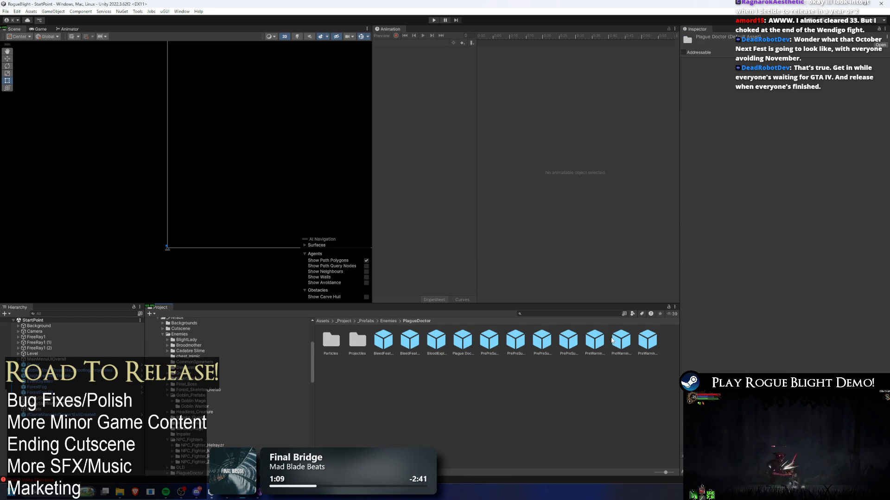
{"action": "left_click", "coordinate": [455, 343]}
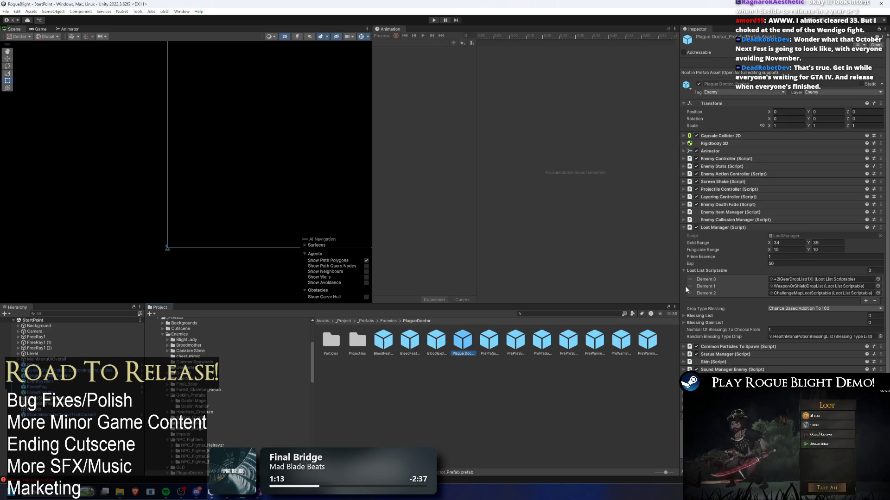
{"action": "left_click_drag", "start_coordinate": [686, 286], "coordinate": [689, 280]}
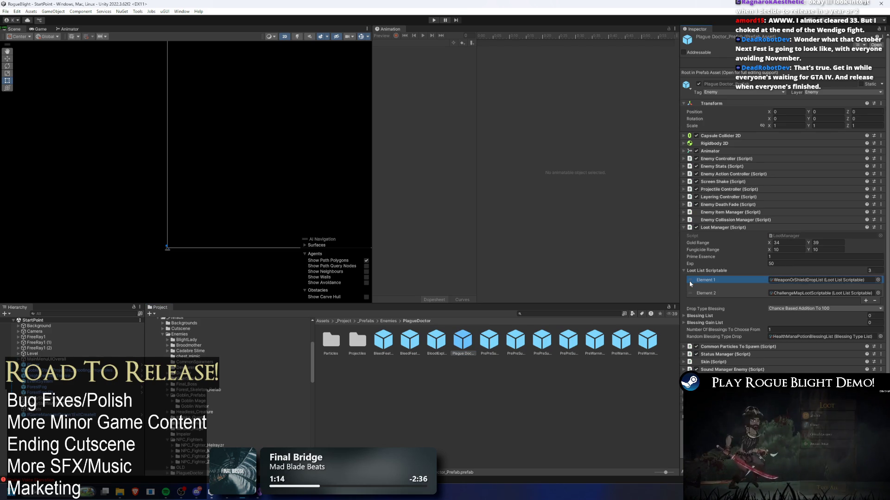
{"action": "left_click", "coordinate": [394, 321]}
Check the Blood, Poison and RoachSpawner prefabs, then put WeaponOrShieldDropList first for Scarecrow
{"action": "double_click", "coordinate": [496, 372]}
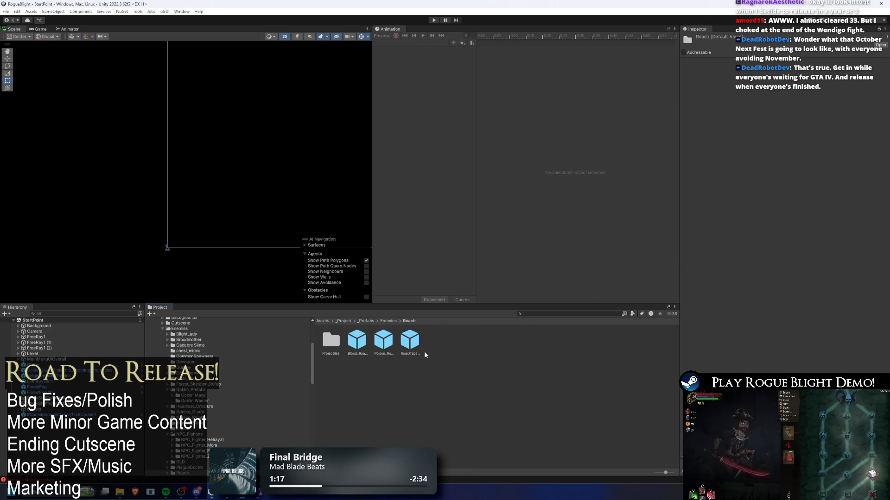
{"action": "left_click", "coordinate": [365, 345]}
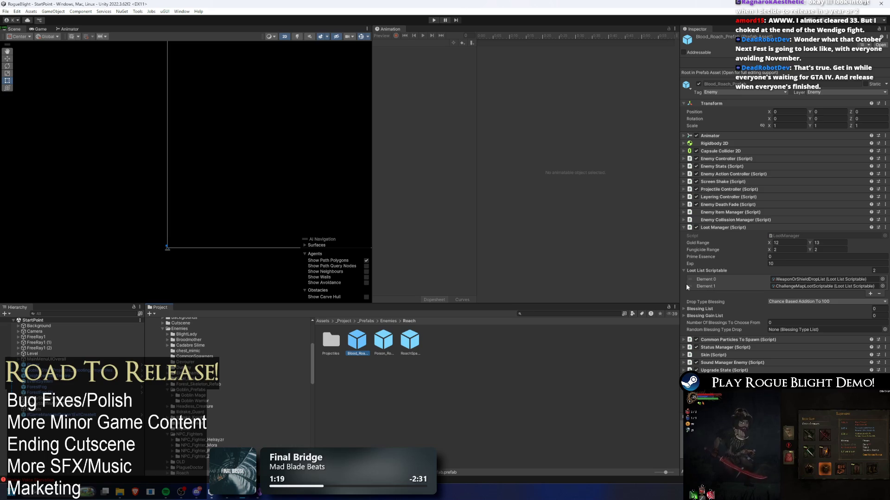
{"action": "left_click", "coordinate": [387, 342]}
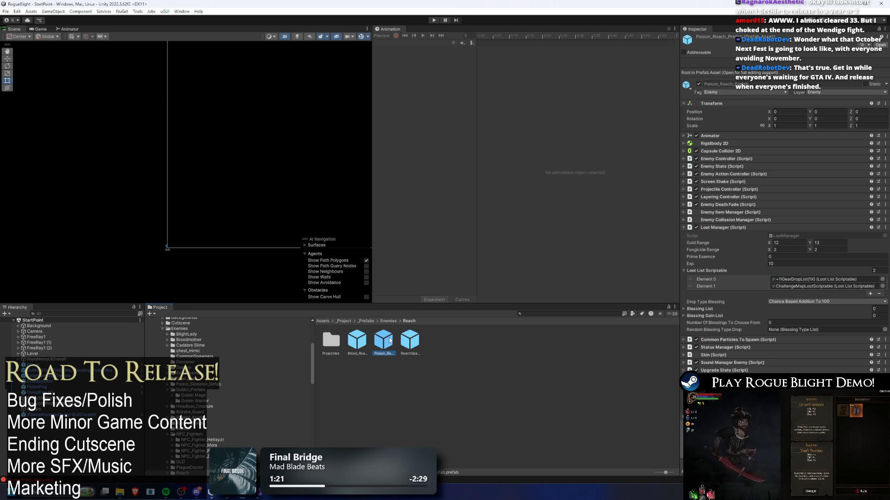
{"action": "left_click", "coordinate": [405, 346]}
{"action": "left_click", "coordinate": [357, 343]}
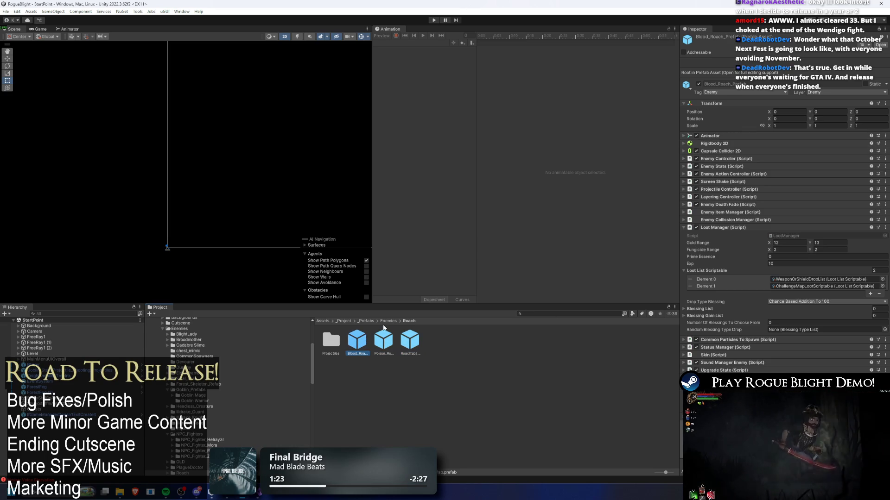
{"action": "left_click", "coordinate": [389, 321]}
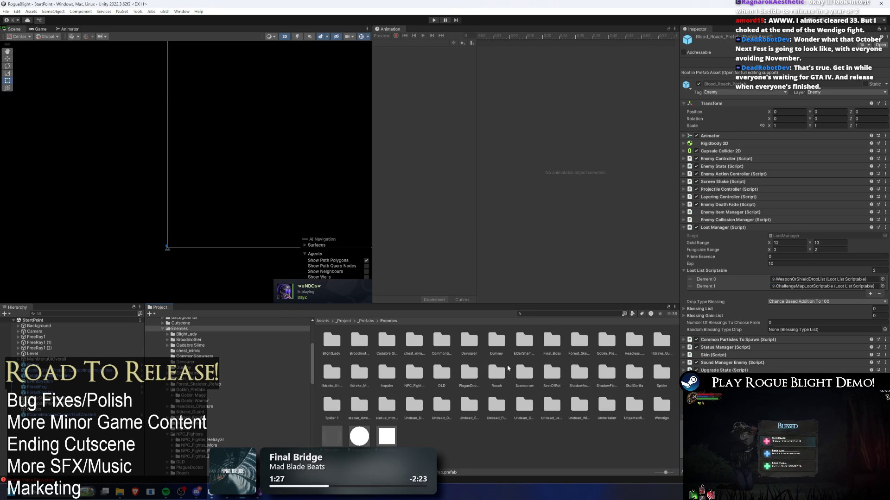
{"action": "double_click", "coordinate": [524, 373]}
{"action": "left_click", "coordinate": [356, 342]}
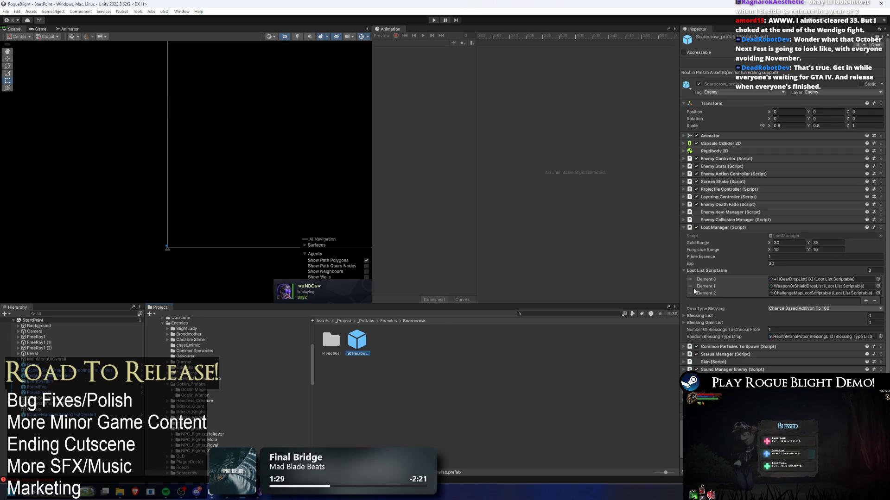
{"action": "left_click_drag", "start_coordinate": [685, 286], "coordinate": [686, 279]}
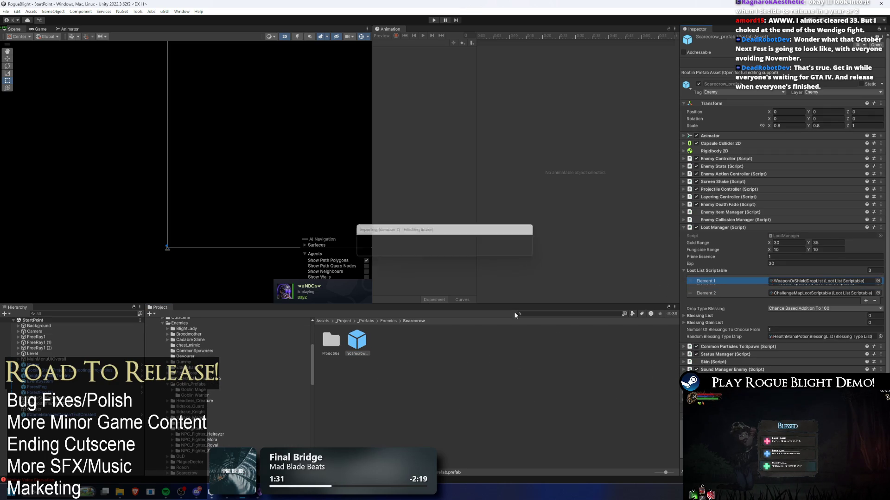
{"action": "left_click", "coordinate": [387, 321]}
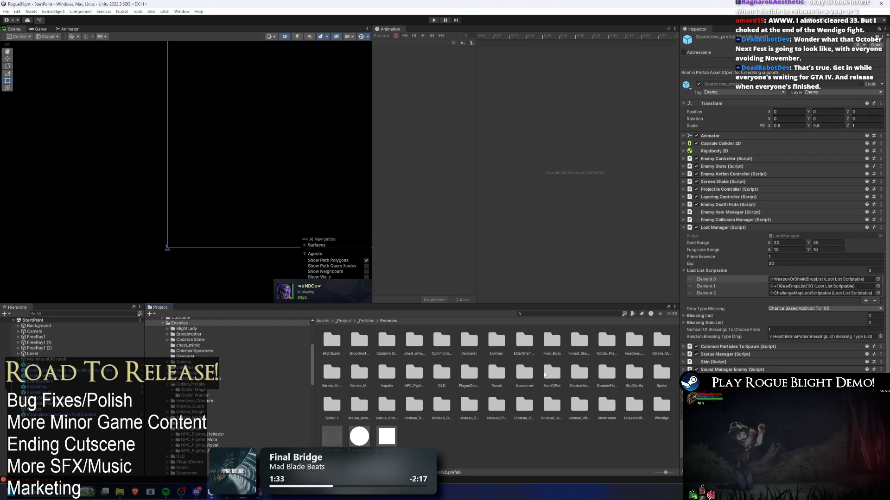
Move WeaponOrShieldDropList to the top of the SeerOfRot and shadow_assassin loot lists
{"action": "double_click", "coordinate": [551, 373]}
{"action": "left_click", "coordinate": [455, 340]}
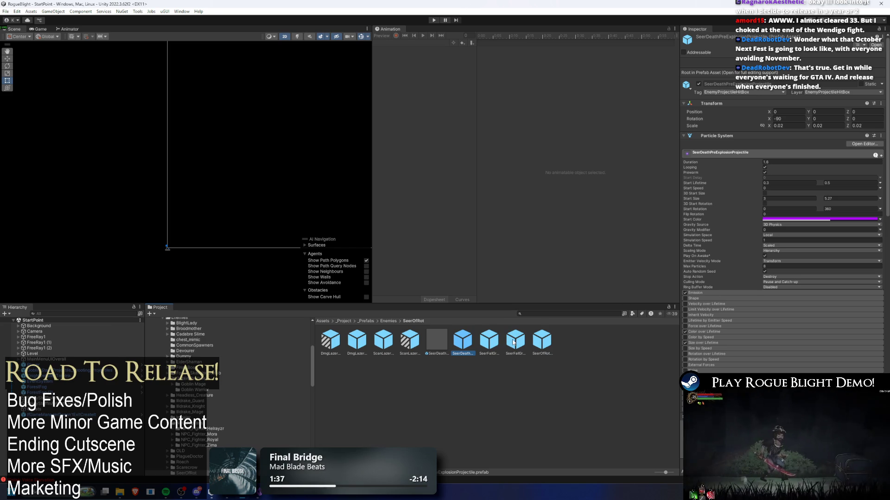
{"action": "left_click", "coordinate": [542, 341]}
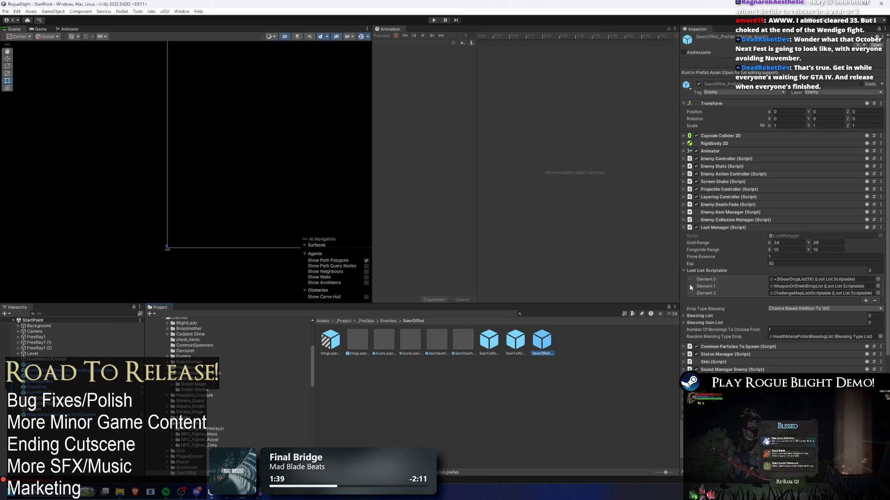
{"action": "left_click_drag", "start_coordinate": [689, 287], "coordinate": [691, 280]}
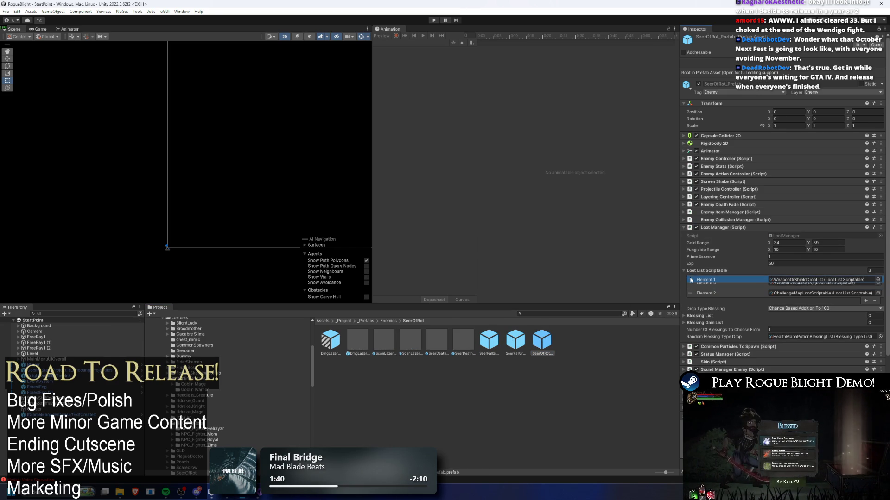
{"action": "left_click", "coordinate": [393, 321]}
{"action": "double_click", "coordinate": [574, 372]}
{"action": "left_click", "coordinate": [383, 341]}
{"action": "left_click_drag", "start_coordinate": [688, 287], "coordinate": [690, 277]}
{"action": "left_click", "coordinate": [388, 321]}
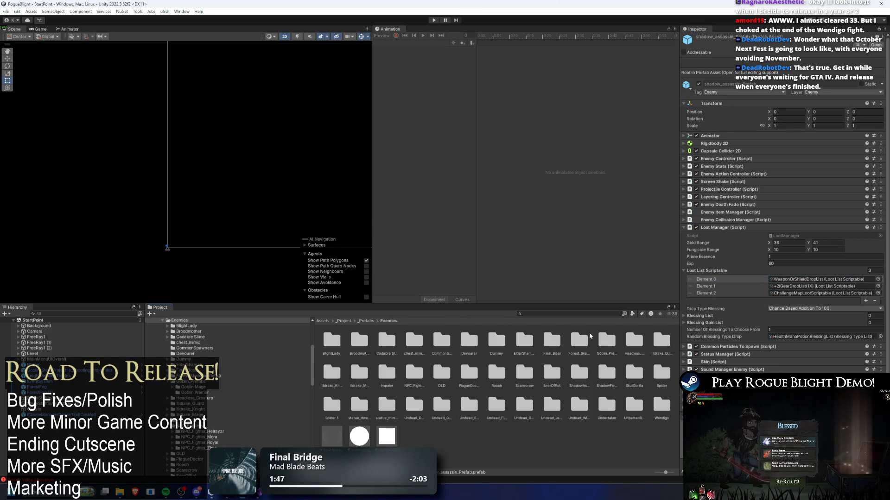
Move WeaponOrShieldDropList to the top of the Shadow_Fiend prefab's loot list
{"action": "left_click", "coordinate": [607, 375]}
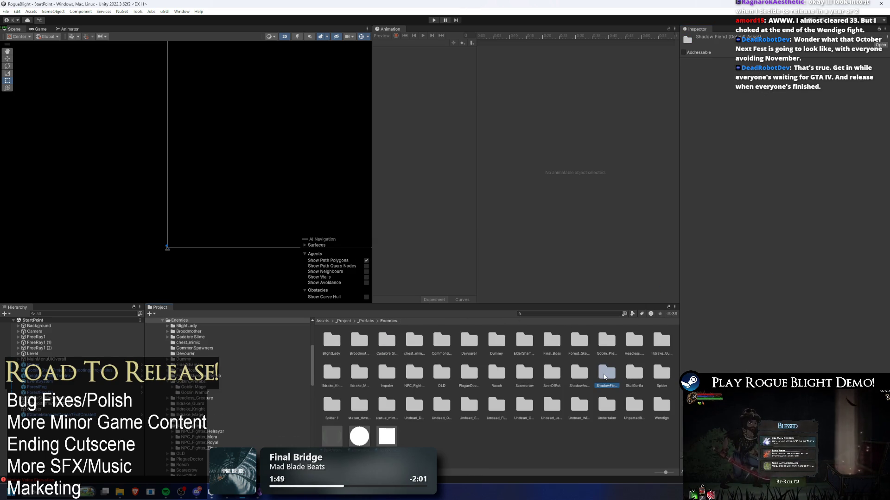
{"action": "double_click", "coordinate": [604, 377]}
{"action": "left_click", "coordinate": [357, 341]}
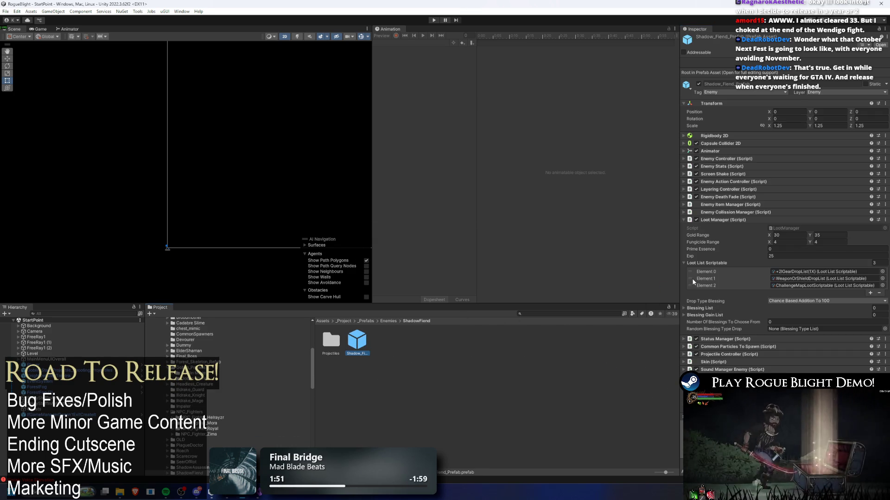
{"action": "left_click_drag", "start_coordinate": [693, 282], "coordinate": [693, 273]}
{"action": "left_click", "coordinate": [388, 320]}
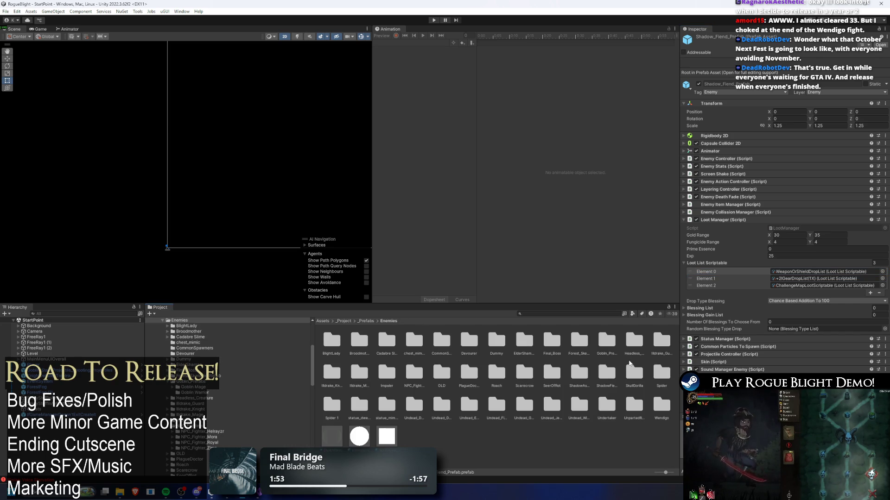
Look through the SkullGorilla, Spider and Spider 1 folders, checking the Web Long Range and Poison variants
{"action": "double_click", "coordinate": [640, 370]}
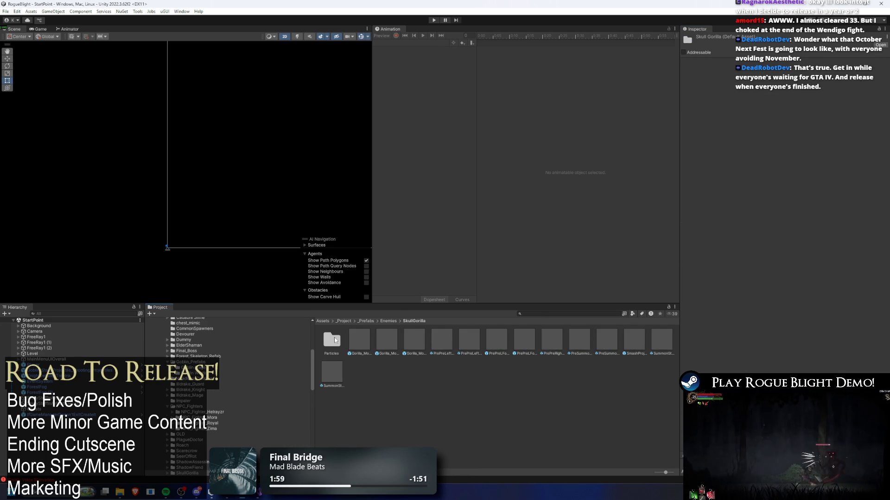
{"action": "left_click", "coordinate": [396, 321]}
{"action": "double_click", "coordinate": [663, 371]}
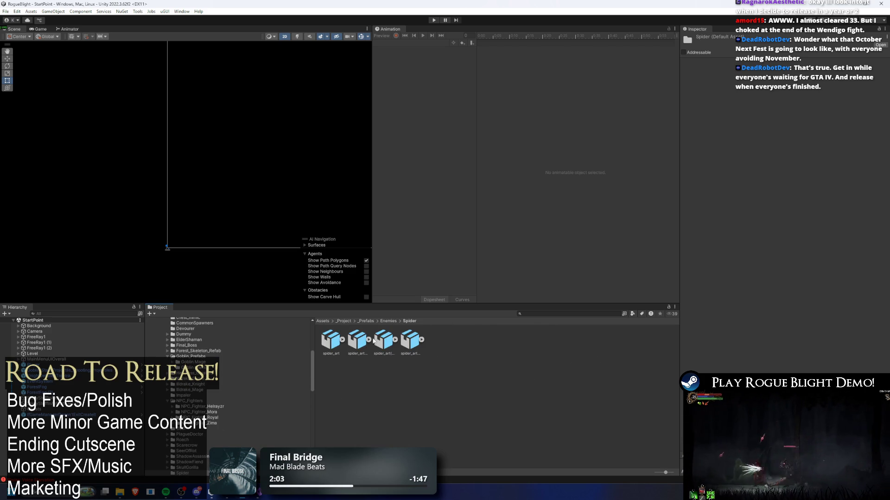
{"action": "left_click", "coordinate": [388, 322]}
{"action": "double_click", "coordinate": [484, 378]}
{"action": "left_click", "coordinate": [468, 343]}
{"action": "left_click", "coordinate": [494, 344]}
{"action": "left_click", "coordinate": [525, 353]}
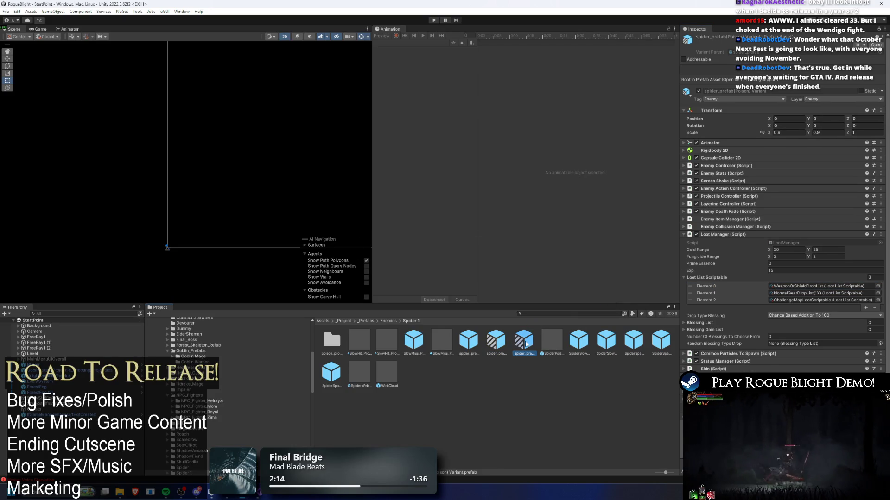
{"action": "left_click", "coordinate": [389, 322]}
Put WeaponOrShieldDropList first for Statue_Dweller and check the stats_statue_mimic prefab
{"action": "double_click", "coordinate": [355, 411]}
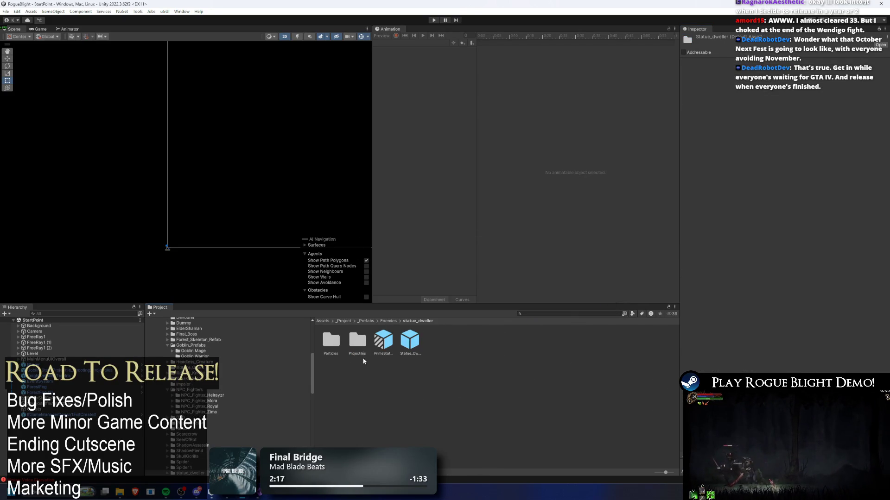
{"action": "left_click", "coordinate": [405, 344]}
{"action": "left_click_drag", "start_coordinate": [694, 295], "coordinate": [690, 286]}
{"action": "left_click", "coordinate": [388, 321]}
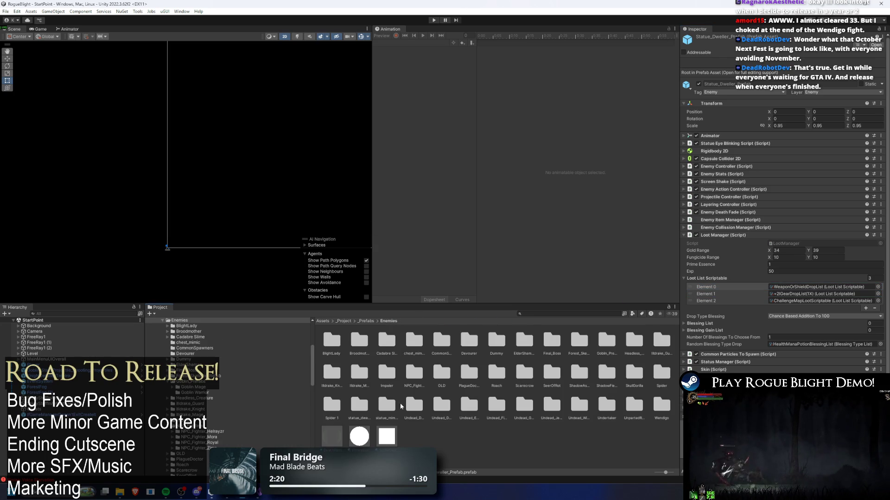
{"action": "double_click", "coordinate": [381, 404]}
{"action": "left_click", "coordinate": [410, 340]}
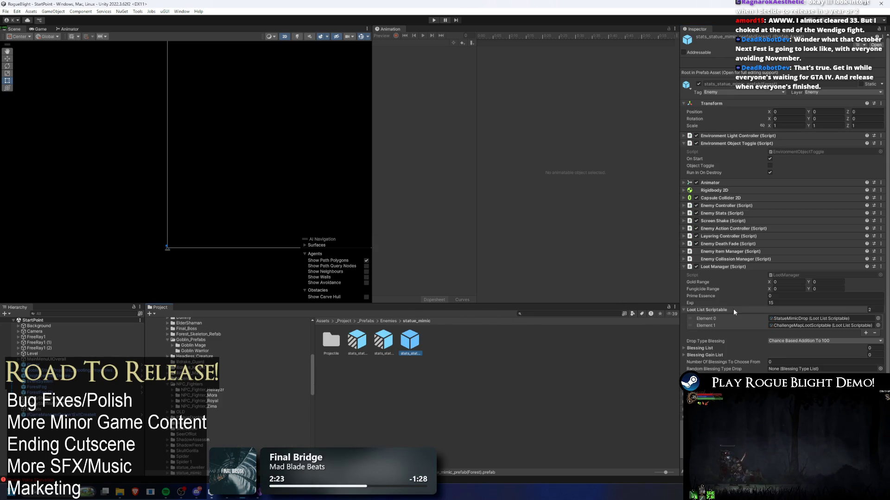
{"action": "left_click", "coordinate": [388, 322]}
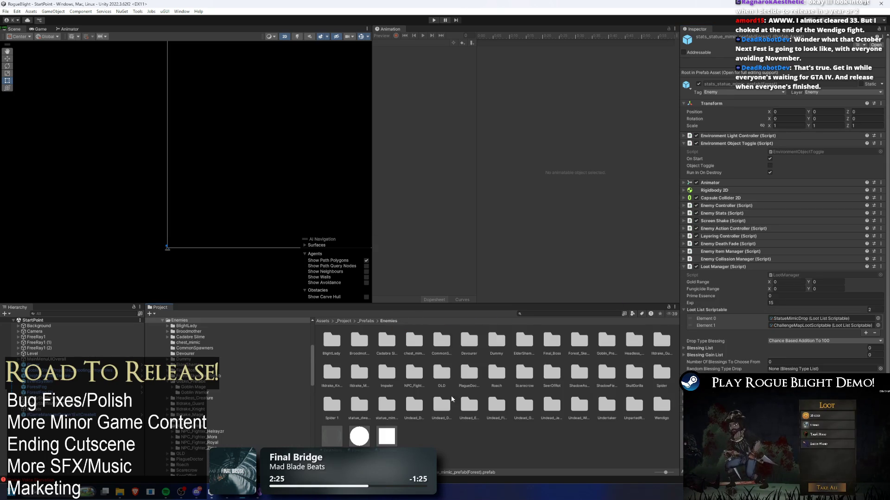
Move WeaponOrShieldDropList to the top for Undead_Dog and UndeadDragon, checking CH_UndeadDragon
{"action": "double_click", "coordinate": [414, 406]}
{"action": "left_click", "coordinate": [357, 341]}
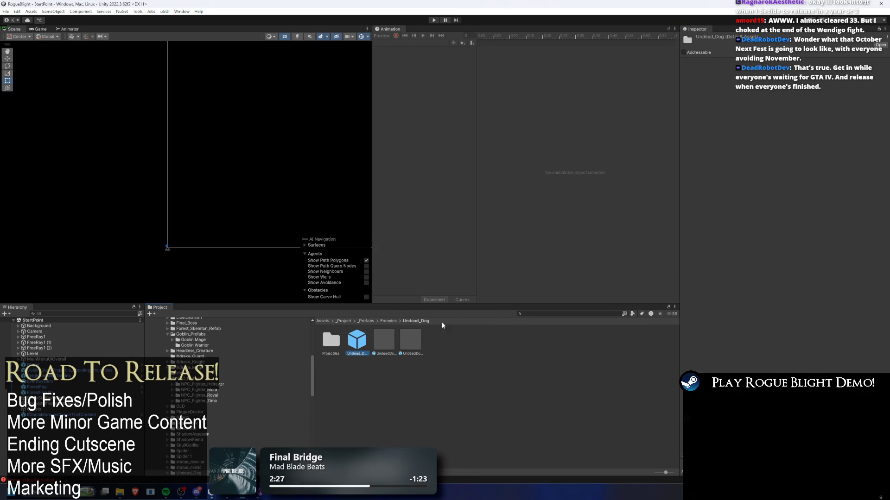
{"action": "left_click_drag", "start_coordinate": [690, 286], "coordinate": [690, 278]}
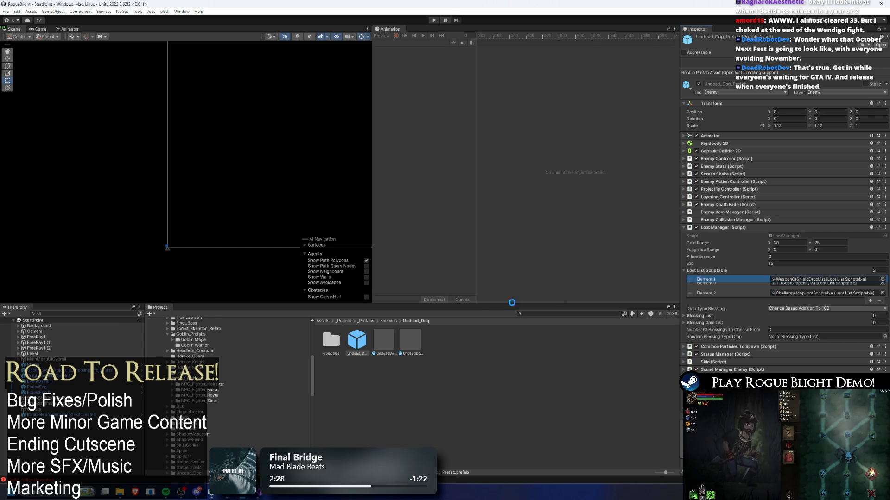
{"action": "left_click", "coordinate": [387, 321]}
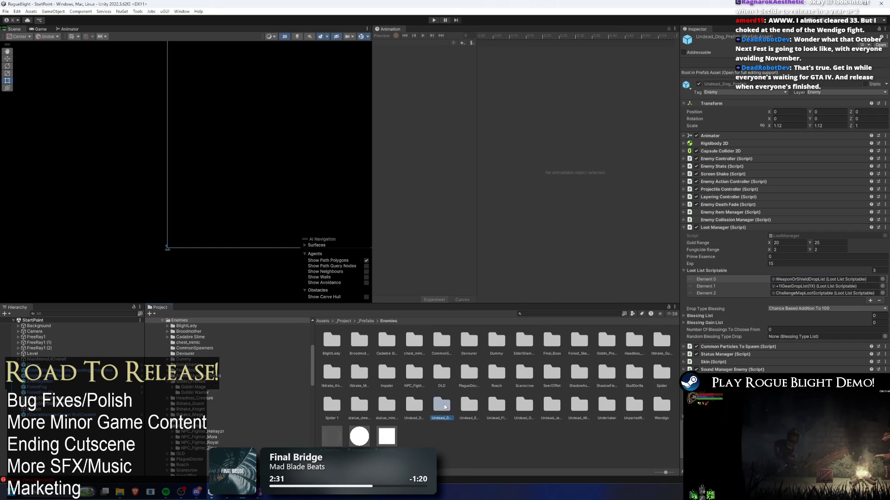
{"action": "left_click", "coordinate": [444, 406]}
{"action": "double_click", "coordinate": [444, 406]}
{"action": "left_click", "coordinate": [410, 340]}
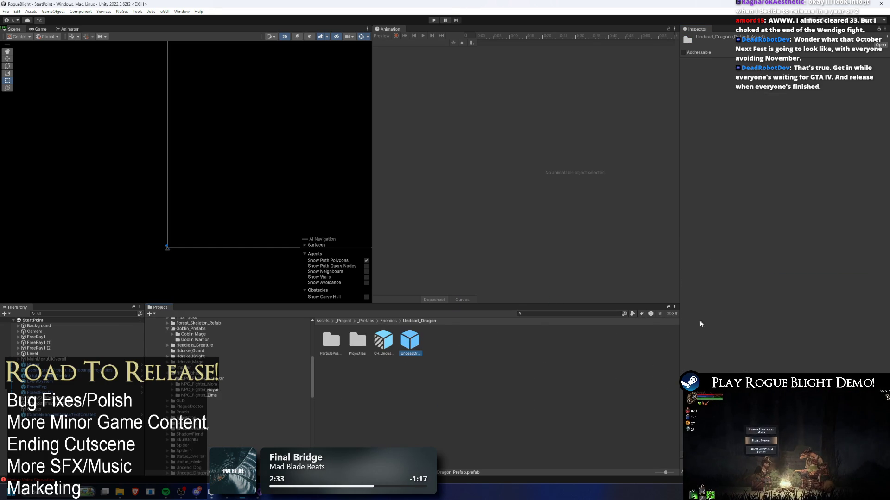
{"action": "left_click_drag", "start_coordinate": [695, 289], "coordinate": [693, 279]}
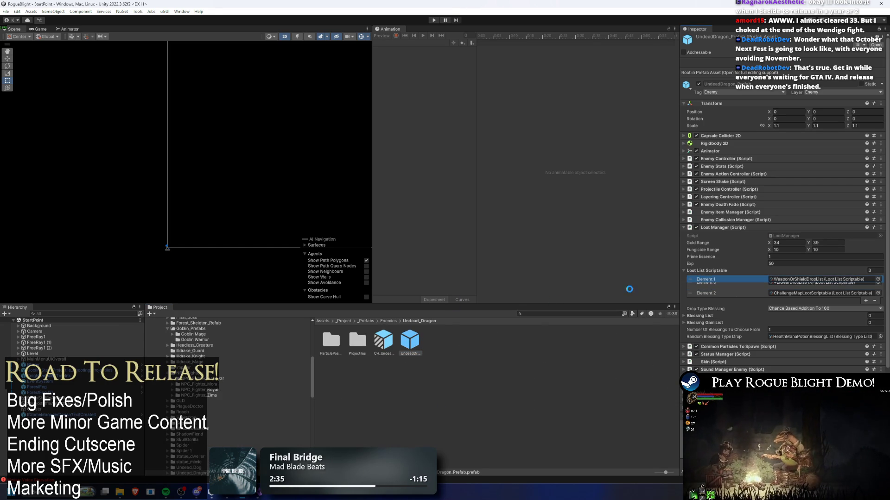
{"action": "left_click", "coordinate": [384, 341]}
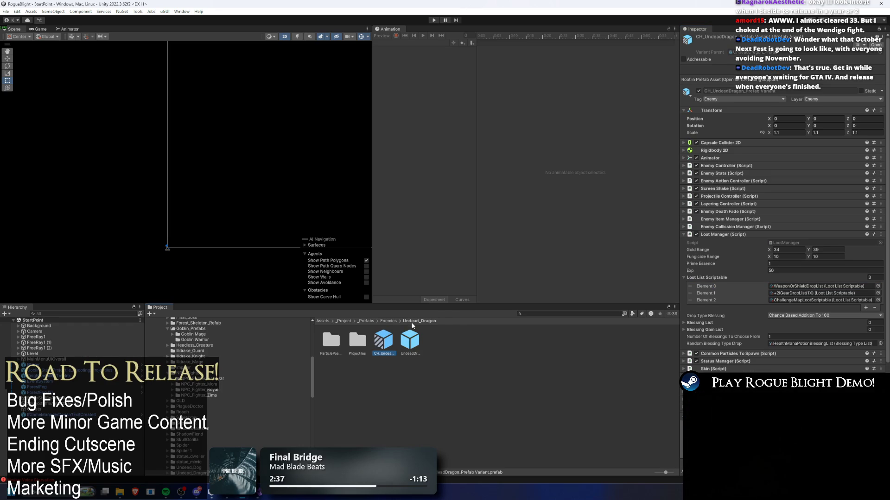
{"action": "left_click", "coordinate": [394, 323]}
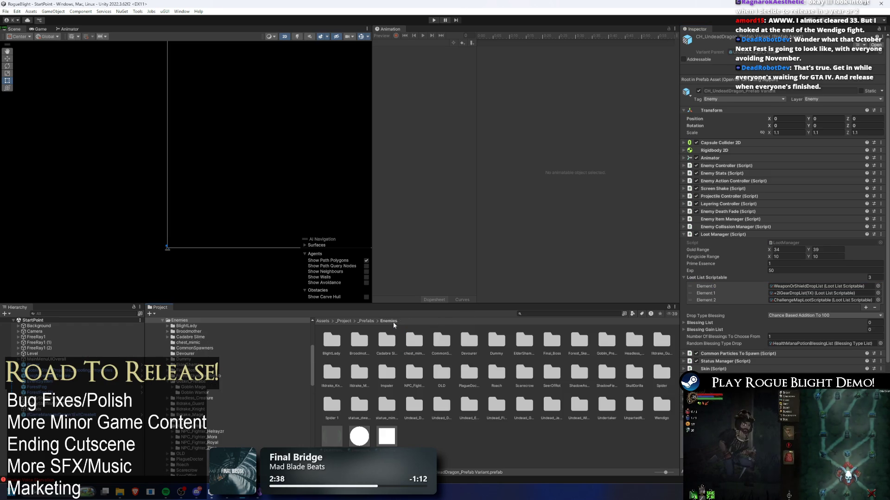
Put WeaponOrShieldDropList first in the undead executioner prefab's loot list
{"action": "left_click", "coordinate": [466, 403]}
{"action": "double_click", "coordinate": [465, 407]}
{"action": "left_click", "coordinate": [357, 341]}
{"action": "left_click", "coordinate": [689, 280]}
{"action": "left_click_drag", "start_coordinate": [689, 280], "coordinate": [689, 278]}
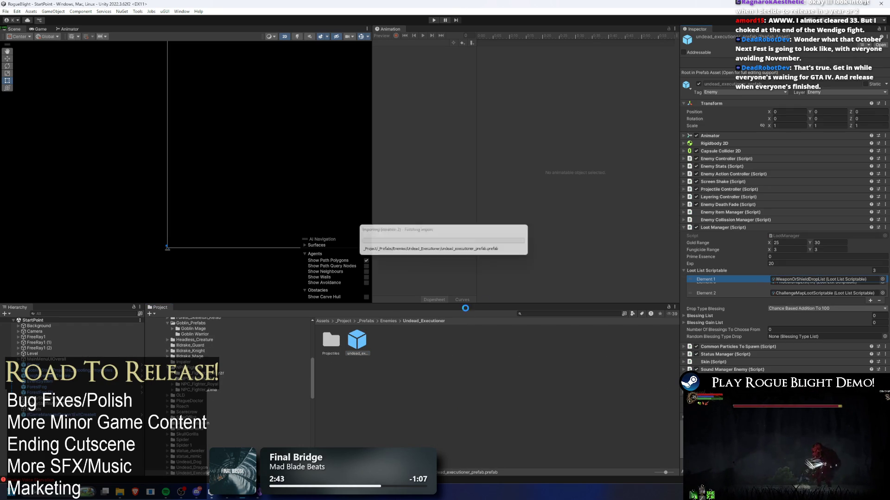
Move WeaponOrShieldDropList to the top of the UndeadFlowerBoss prefab's loot list
{"action": "left_click", "coordinate": [388, 321]}
{"action": "left_click", "coordinate": [469, 404]}
{"action": "left_click", "coordinate": [497, 404]}
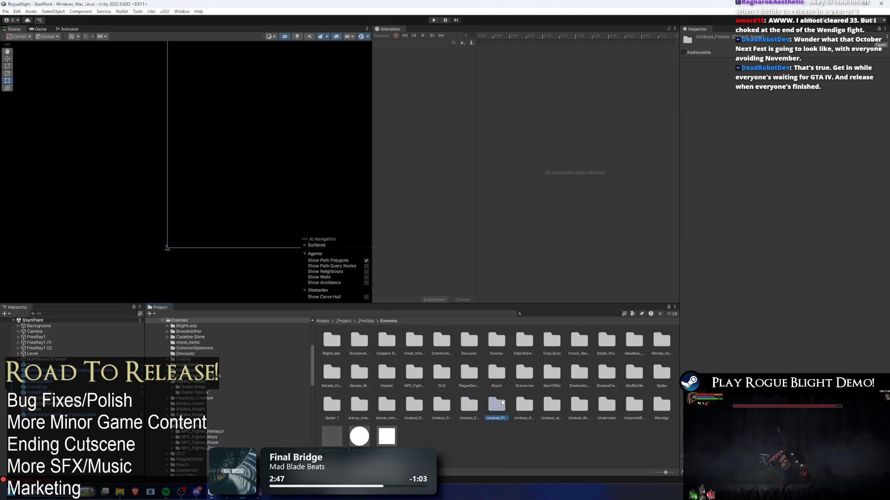
{"action": "double_click", "coordinate": [501, 403]}
{"action": "left_click", "coordinate": [357, 341]}
{"action": "left_click_drag", "start_coordinate": [689, 280], "coordinate": [689, 272]}
Inspect the undead_guard_knight prefab's loot list
{"action": "left_click", "coordinate": [389, 322]}
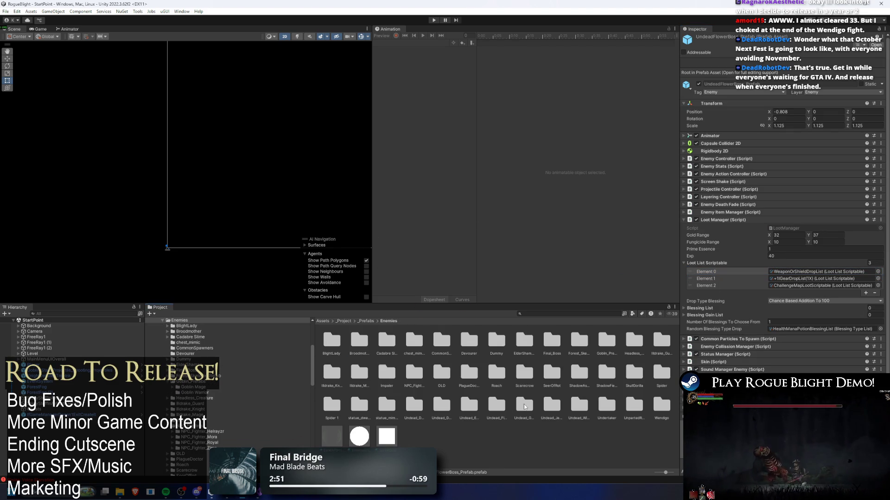
{"action": "left_click", "coordinate": [496, 404]}
{"action": "double_click", "coordinate": [524, 404]}
{"action": "left_click", "coordinate": [374, 355]}
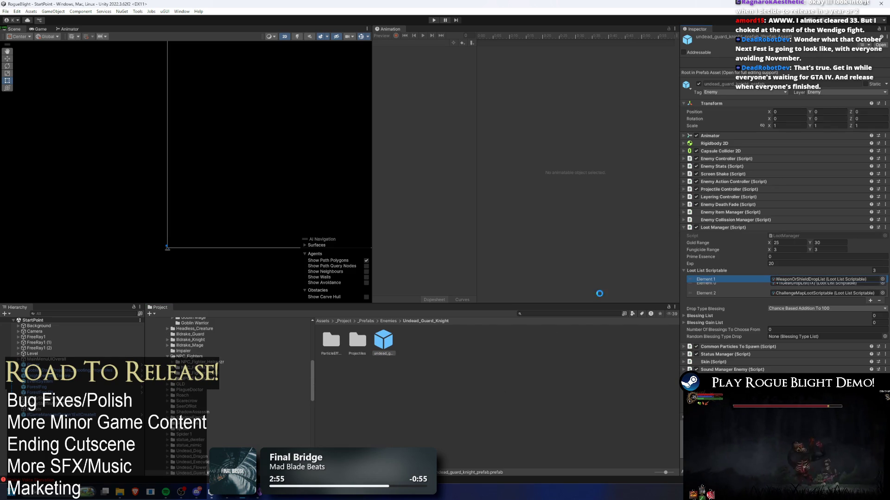
Move WeaponOrShieldDropList to the top of the Undead_Jester prefab's loot list
{"action": "left_click", "coordinate": [389, 321]}
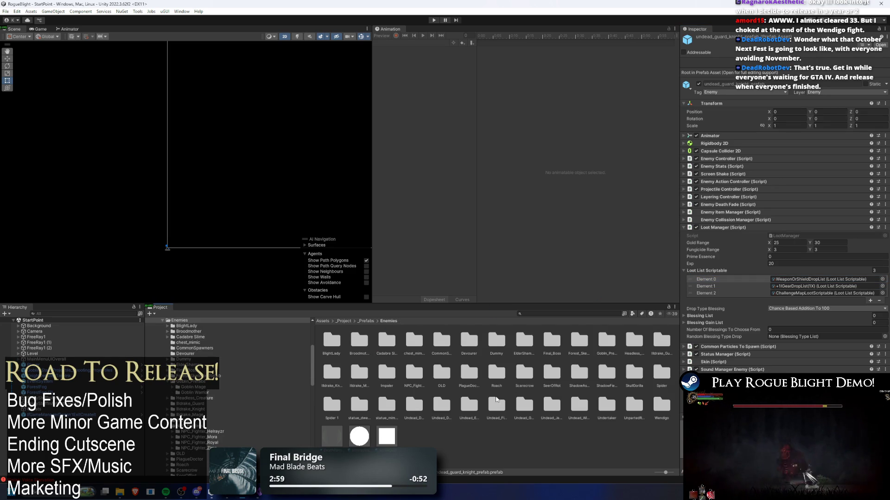
{"action": "left_click", "coordinate": [444, 407]}
{"action": "left_click", "coordinate": [469, 406]}
{"action": "left_click", "coordinate": [500, 404]}
{"action": "left_click", "coordinate": [532, 410]}
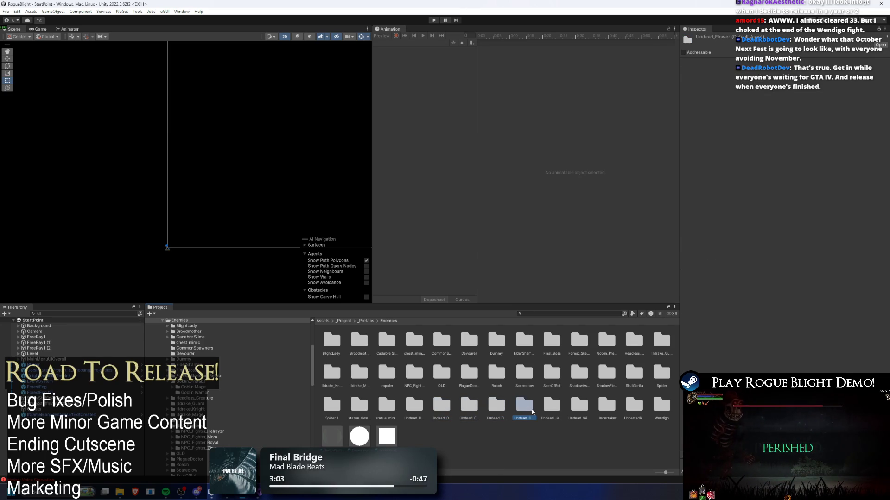
{"action": "double_click", "coordinate": [551, 407]}
{"action": "left_click", "coordinate": [392, 353]}
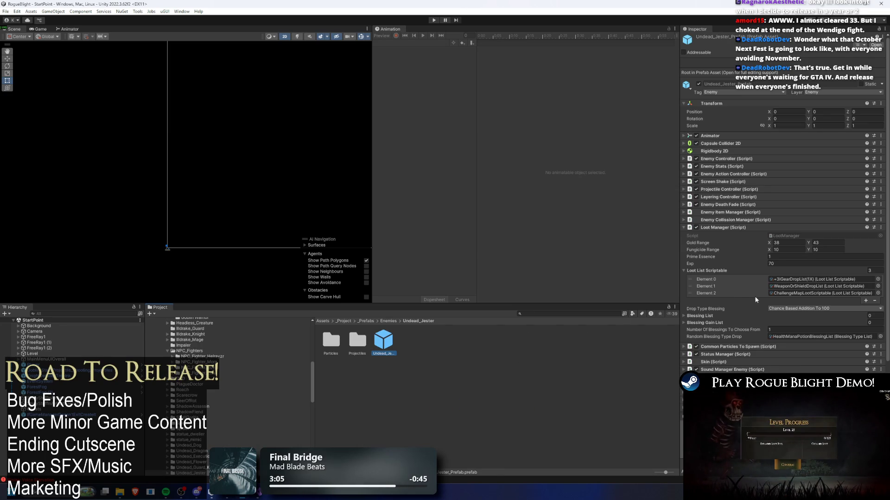
{"action": "left_click_drag", "start_coordinate": [694, 288], "coordinate": [692, 277]}
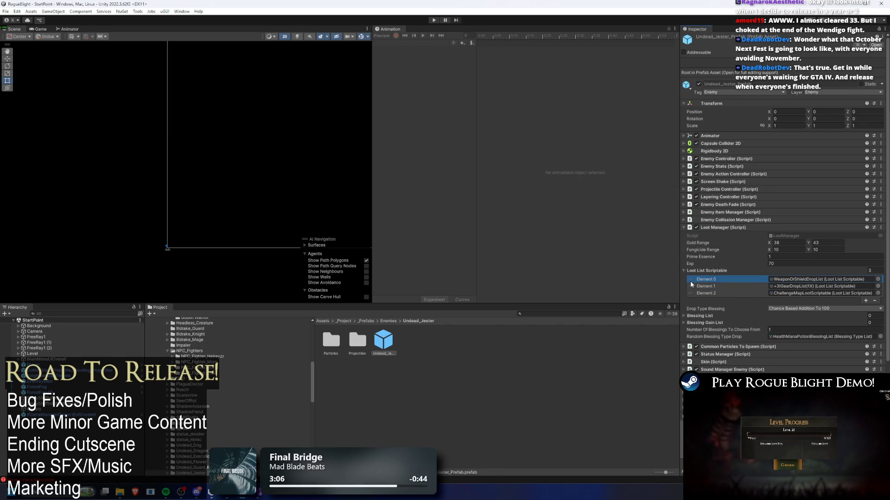
Swap the first two loot list entries on the Undead_Wizard prefab
{"action": "left_click", "coordinate": [389, 321]}
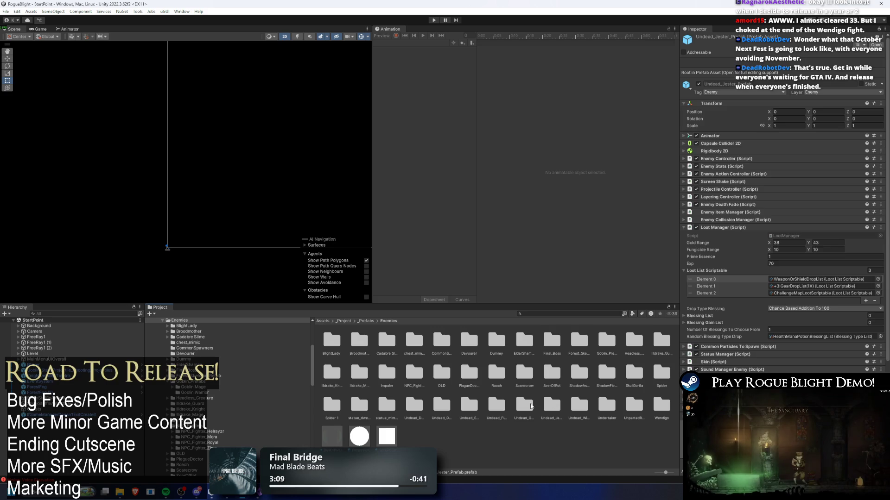
{"action": "left_click", "coordinate": [551, 407]}
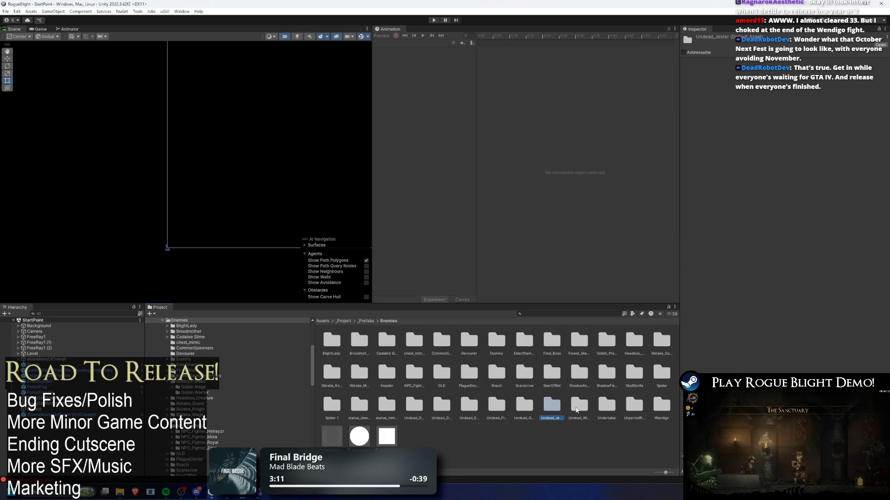
{"action": "left_click", "coordinate": [577, 408]}
{"action": "double_click", "coordinate": [577, 408]}
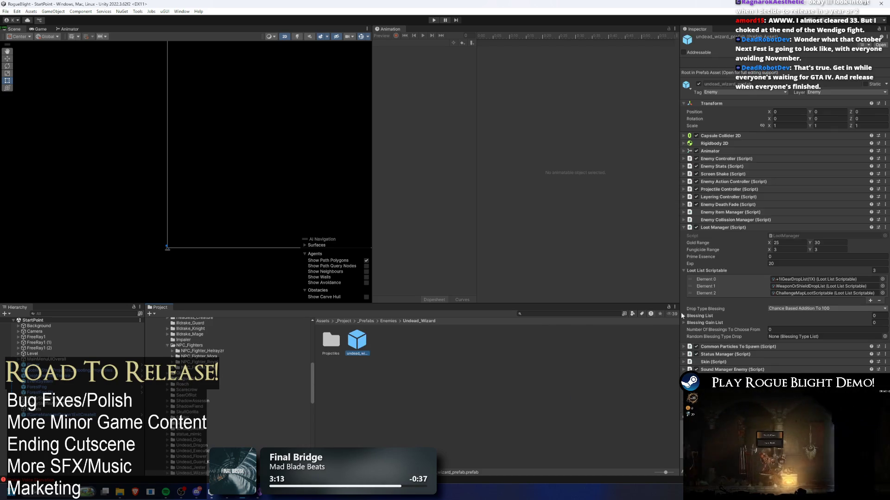
{"action": "left_click_drag", "start_coordinate": [693, 286], "coordinate": [692, 279]}
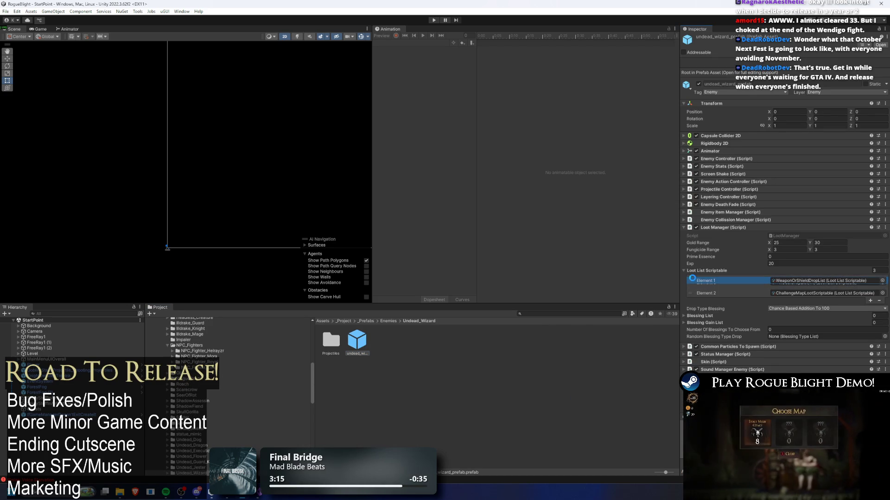
Swap the first two loot list entries on the Undertaker prefab
{"action": "left_click", "coordinate": [388, 321]}
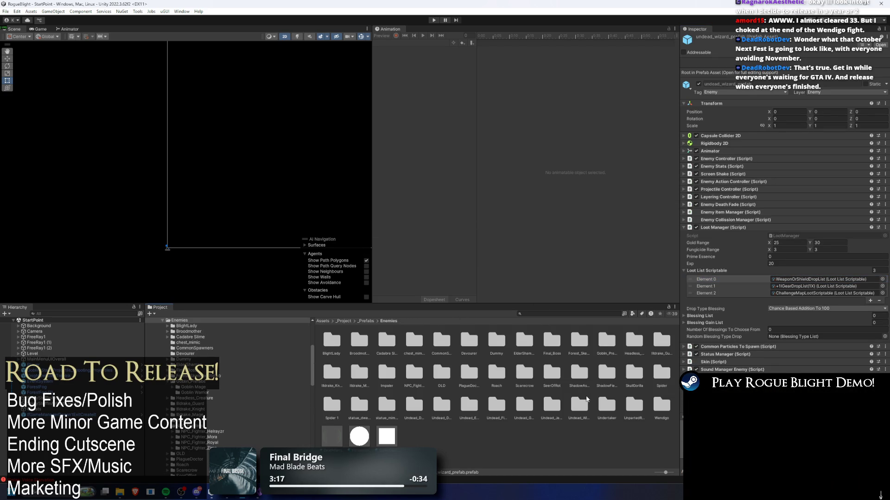
{"action": "left_click", "coordinate": [607, 407]}
{"action": "double_click", "coordinate": [617, 409]}
{"action": "left_click", "coordinate": [383, 342]}
{"action": "left_click_drag", "start_coordinate": [691, 289], "coordinate": [690, 279]}
{"action": "left_click", "coordinate": [389, 321]}
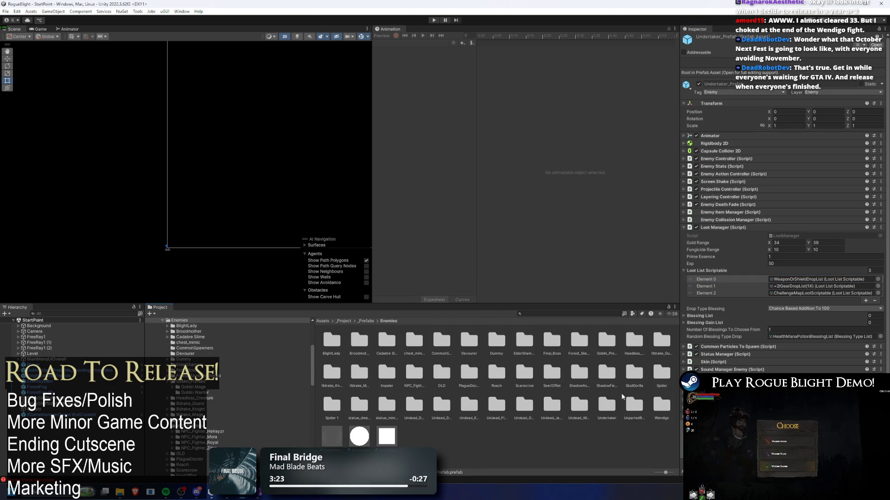
Swap the first two loot list entries on the UnpartedRoyality prefab
{"action": "double_click", "coordinate": [631, 408]}
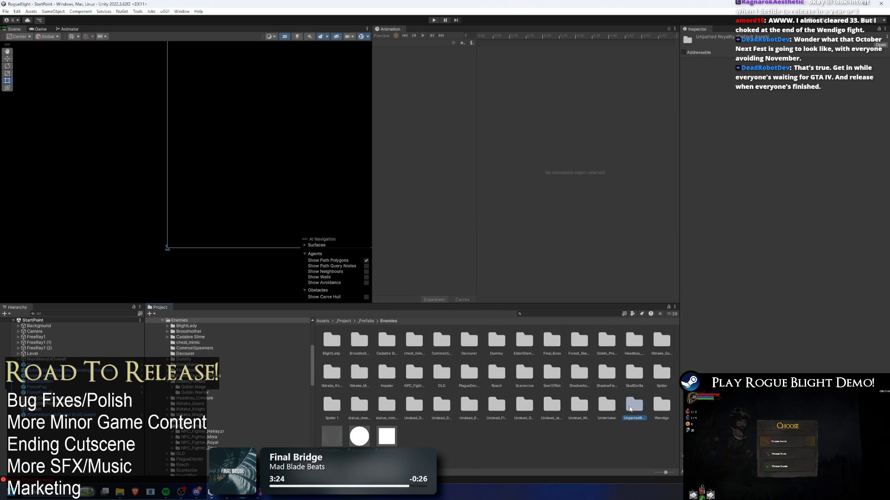
{"action": "left_click", "coordinate": [547, 346]}
{"action": "left_click", "coordinate": [562, 344]}
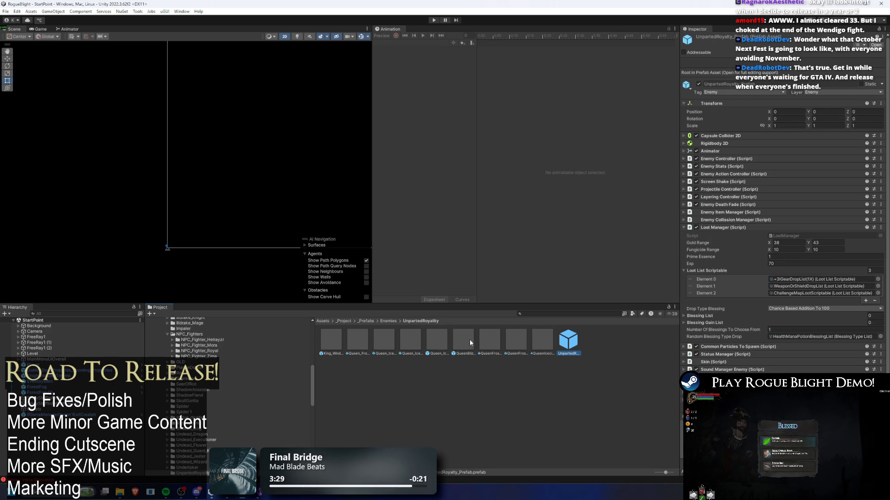
{"action": "left_click_drag", "start_coordinate": [691, 286], "coordinate": [689, 279]}
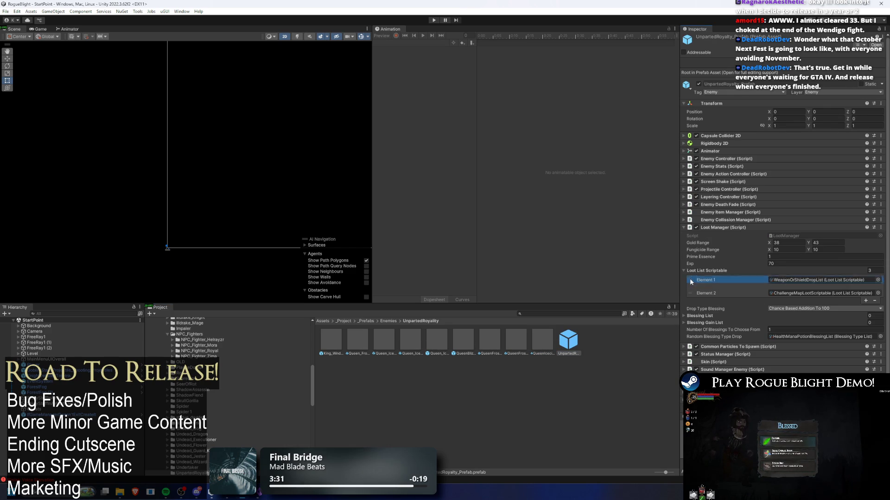
{"action": "left_click", "coordinate": [389, 321]}
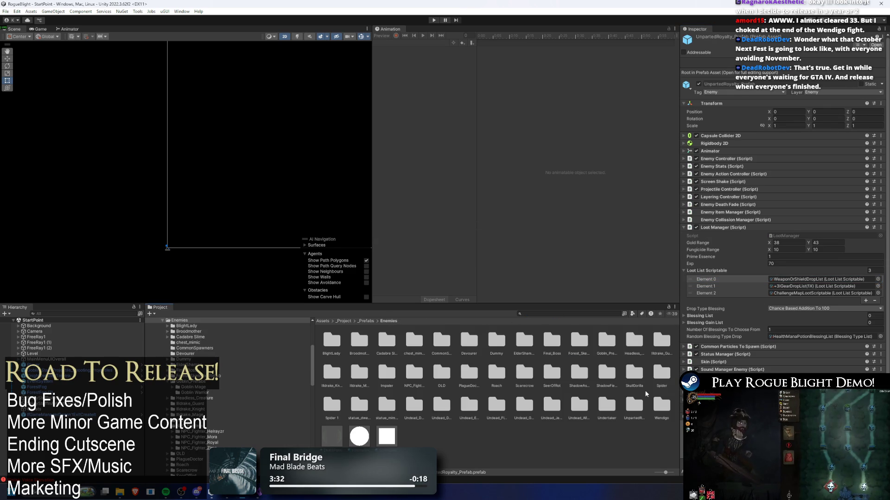
Swap the wendigo_prefab's first two loot entries and check the WoodGauntlet variant
{"action": "double_click", "coordinate": [661, 406]}
{"action": "left_click", "coordinate": [434, 343]}
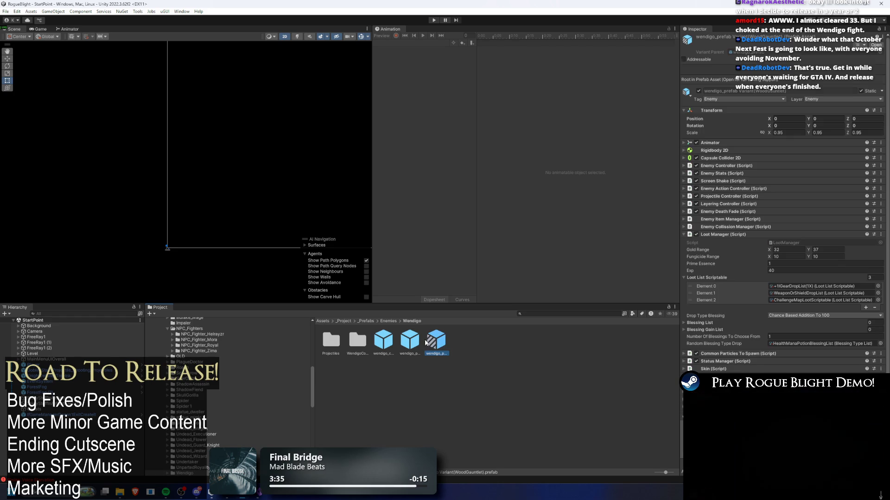
{"action": "left_click", "coordinate": [415, 344]}
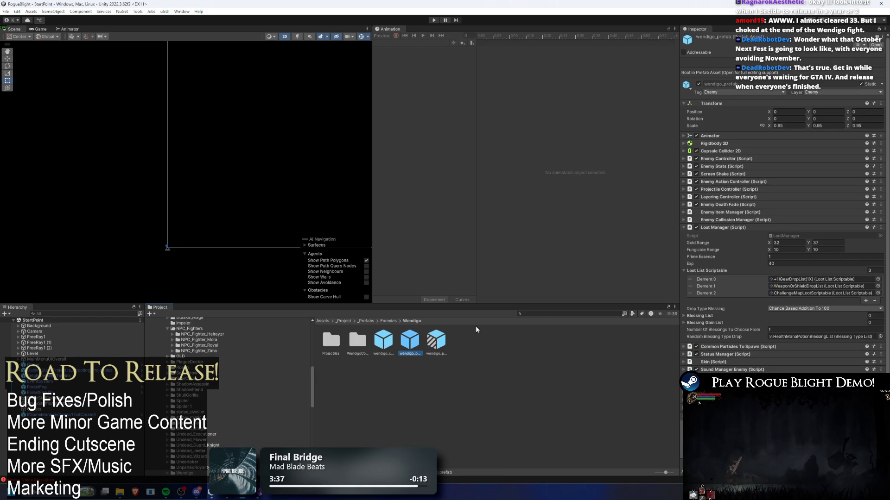
{"action": "left_click_drag", "start_coordinate": [690, 286], "coordinate": [689, 284]}
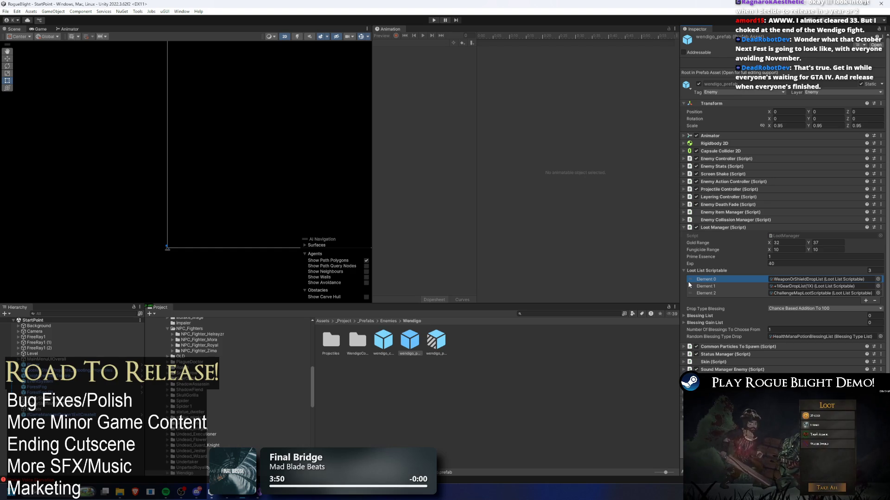
{"action": "left_click", "coordinate": [382, 342]}
{"action": "left_click", "coordinate": [441, 333]}
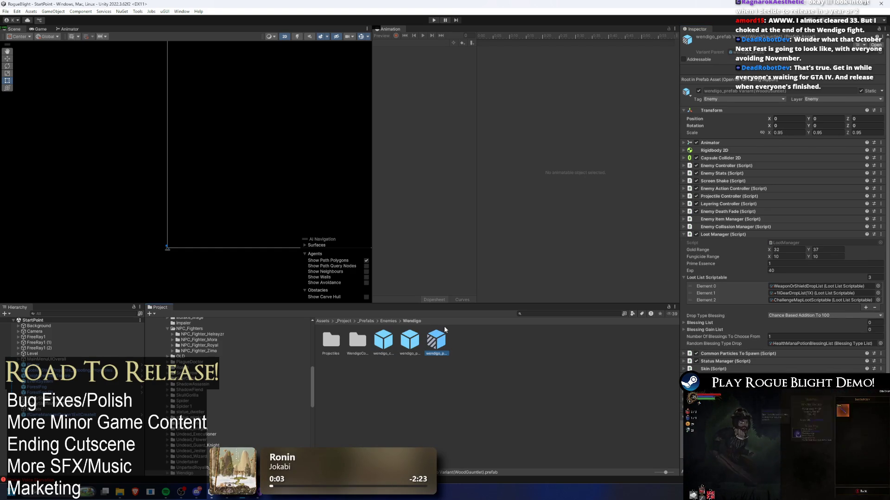
{"action": "left_click", "coordinate": [384, 322]}
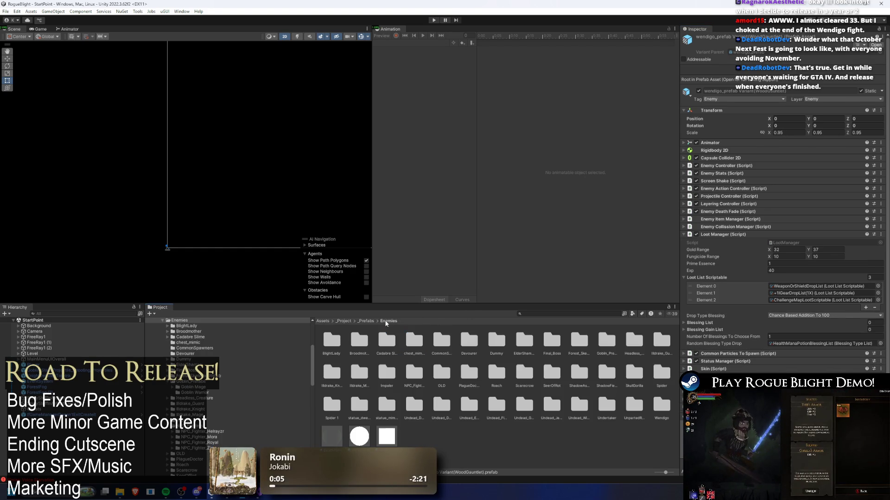
Search 'gorilla' and move WeaponOrShieldDropList to the top of SkullGorilla's loot list
{"action": "left_click", "coordinate": [563, 315]}
{"action": "type", "text": "gorilla"}
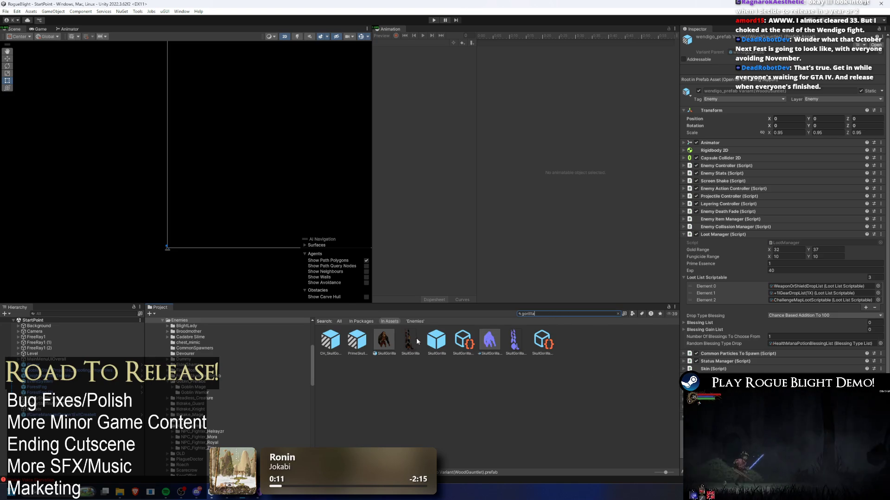
{"action": "left_click_drag", "start_coordinate": [694, 288], "coordinate": [693, 279]}
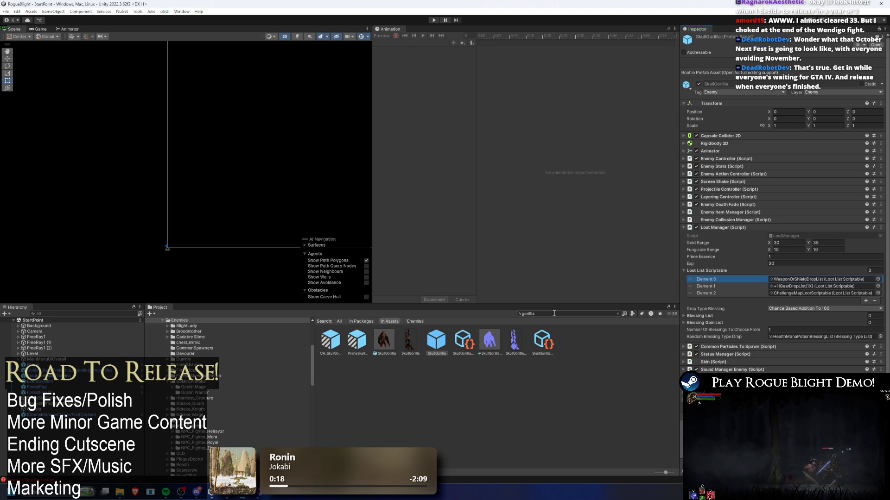
{"action": "key", "text": "alt+Tab"}
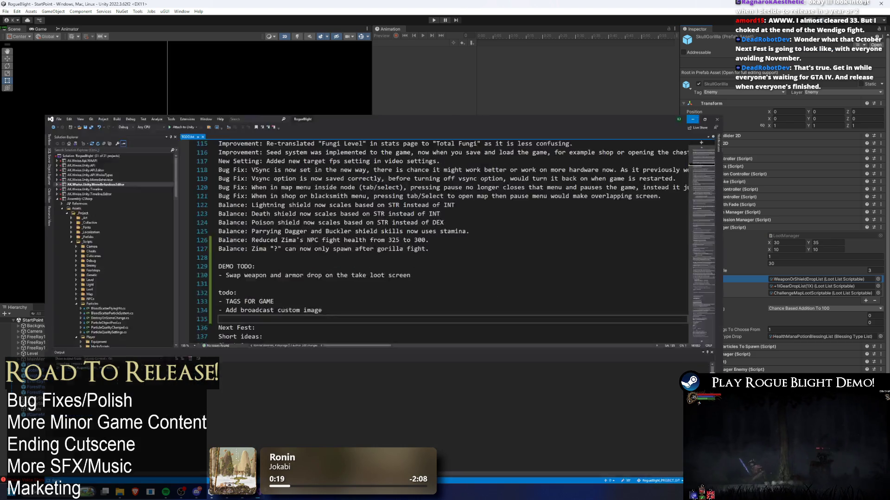
Delete the finished DEMO TODO block from TODO.txt, then view Discord's patch-notes channel
{"action": "left_click_drag", "start_coordinate": [500, 210], "coordinate": [185, 216]}
{"action": "left_click_drag", "start_coordinate": [259, 222], "coordinate": [227, 188]}
{"action": "key", "text": "Delete"}
{"action": "key", "text": "Return"}
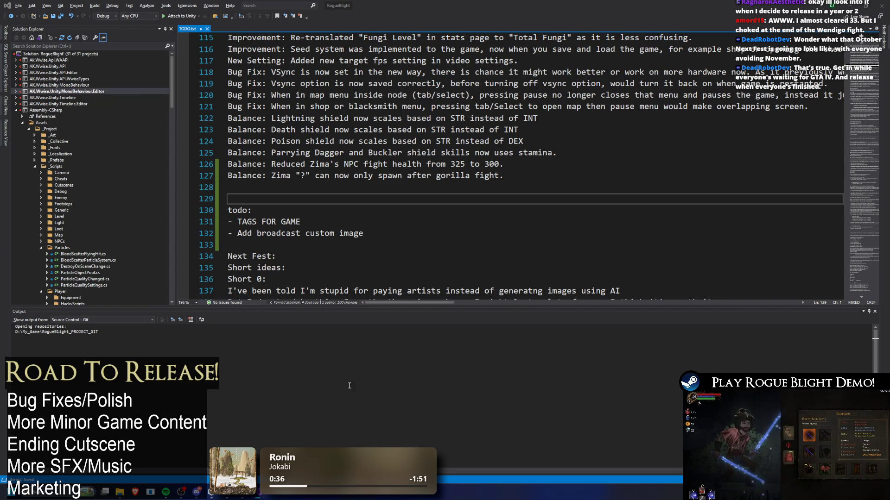
{"action": "left_click", "coordinate": [197, 492]}
{"action": "scroll", "coordinate": [286, 126], "scroll_direction": "down", "scroll_amount": 5}
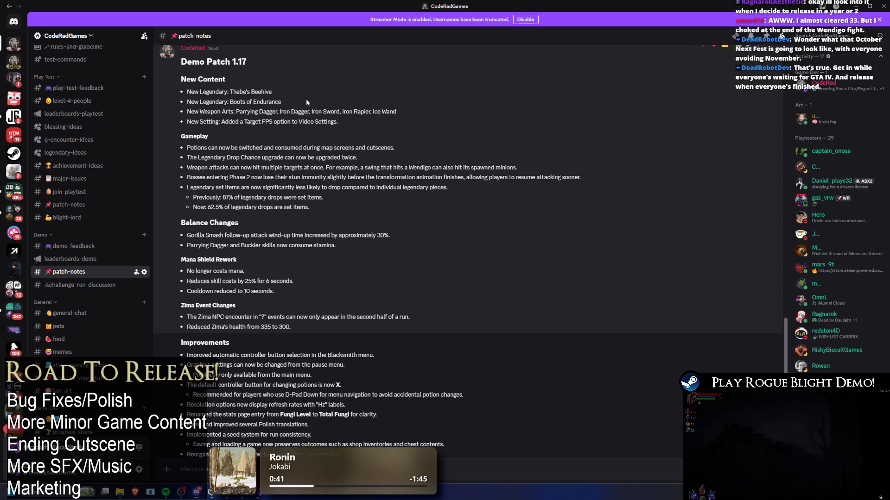
{"action": "left_click_drag", "start_coordinate": [250, 111], "coordinate": [383, 111]}
{"action": "left_click_drag", "start_coordinate": [228, 121], "coordinate": [238, 143]}
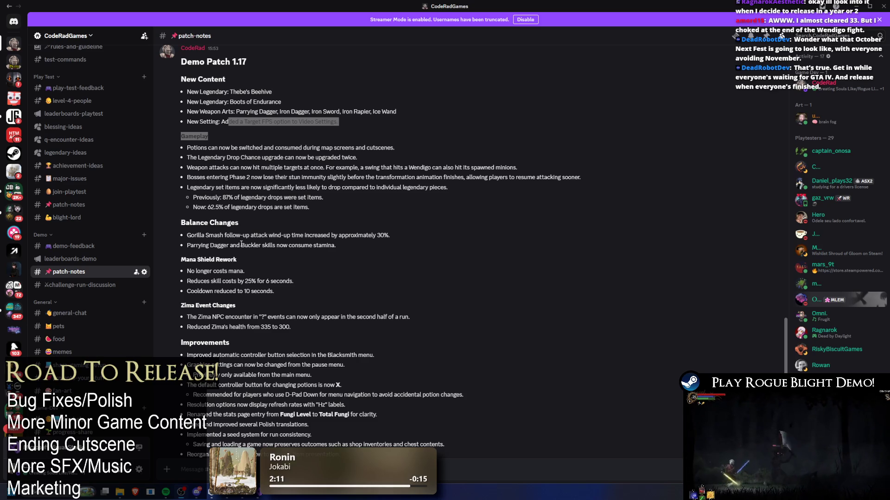
{"action": "scroll", "coordinate": [240, 244], "scroll_direction": "down", "scroll_amount": 3}
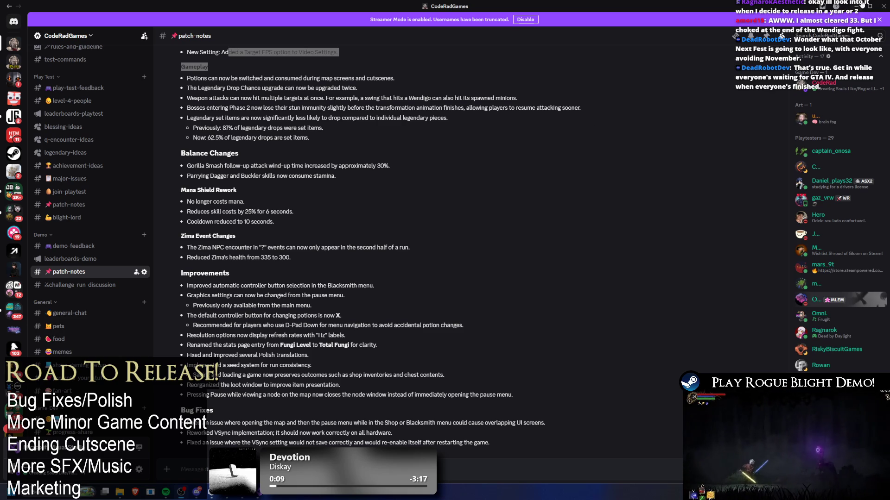
{"action": "key", "text": "alt+Tab"}
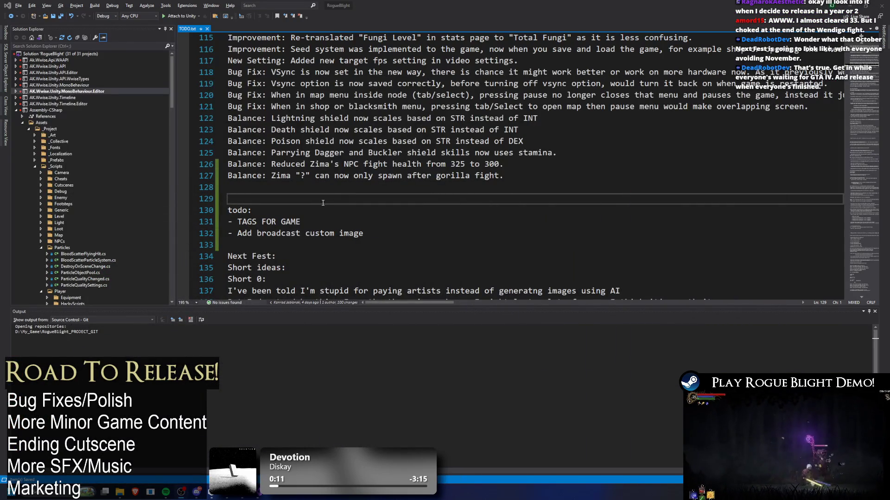
Look over the TODO.txt notes in the editor, then bring up the Start menu
{"action": "scroll", "coordinate": [400, 236], "scroll_direction": "down", "scroll_amount": 3}
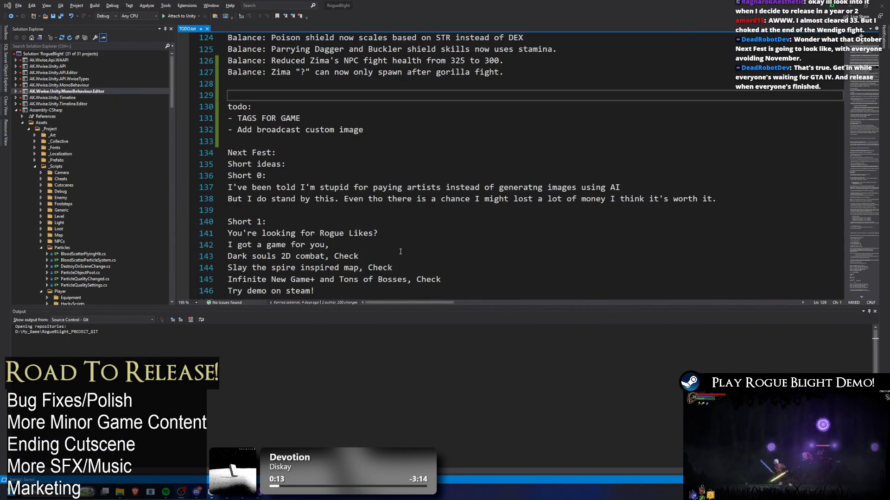
{"action": "scroll", "coordinate": [412, 240], "scroll_direction": "up", "scroll_amount": 3}
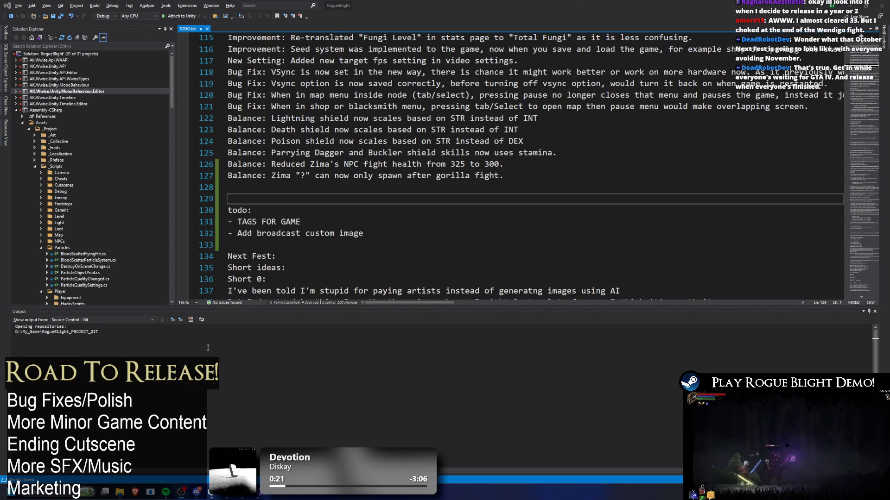
{"action": "left_click", "coordinate": [168, 300]}
{"action": "key", "text": "super"}
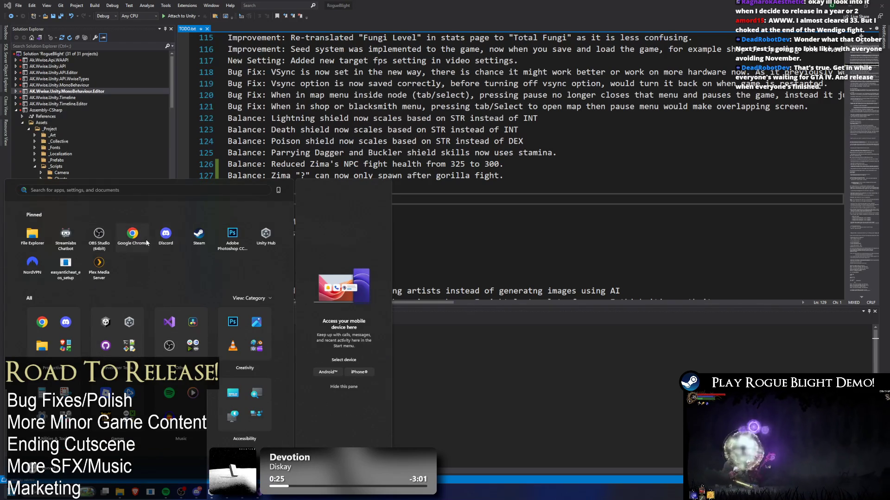
Launch Steam from the Start menu and return to the Parrying Dagger balance line
{"action": "left_click", "coordinate": [200, 231]}
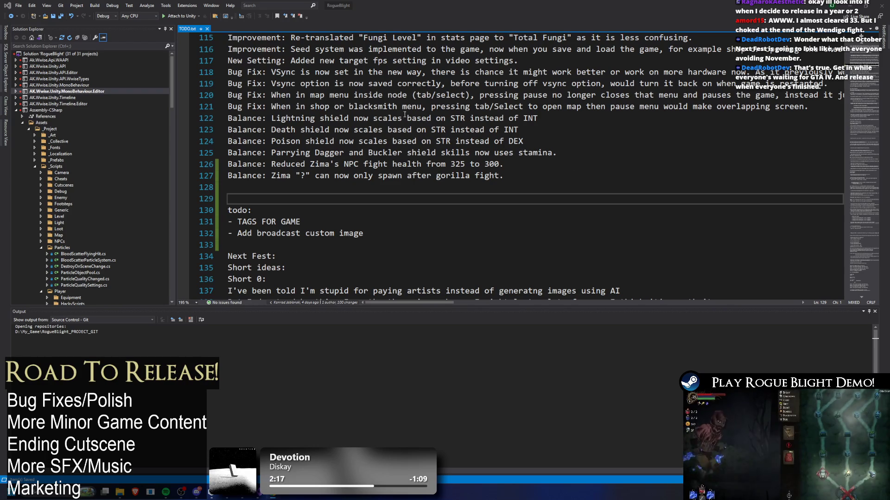
{"action": "left_click", "coordinate": [500, 157]}
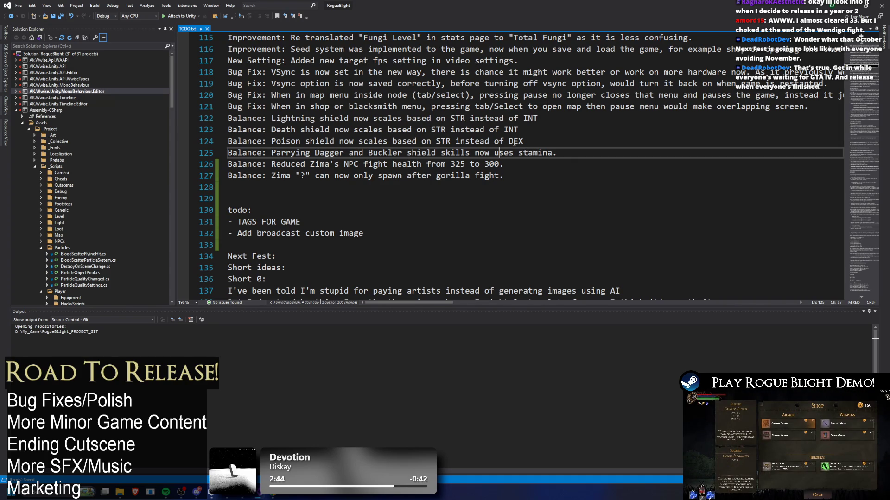
Select the 'Add broadcast custom image' line in TODO.txt and minimize Visual Studio
{"action": "scroll", "coordinate": [564, 123], "scroll_direction": "down", "scroll_amount": 3}
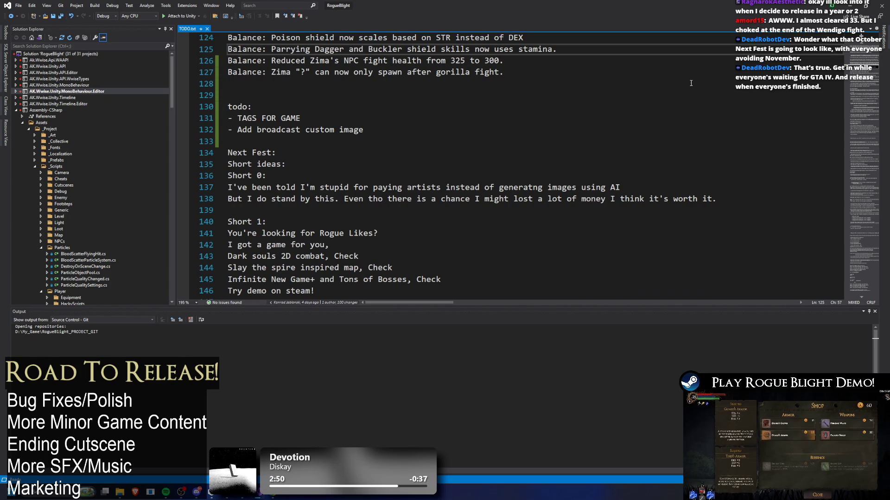
{"action": "left_click", "coordinate": [351, 129]}
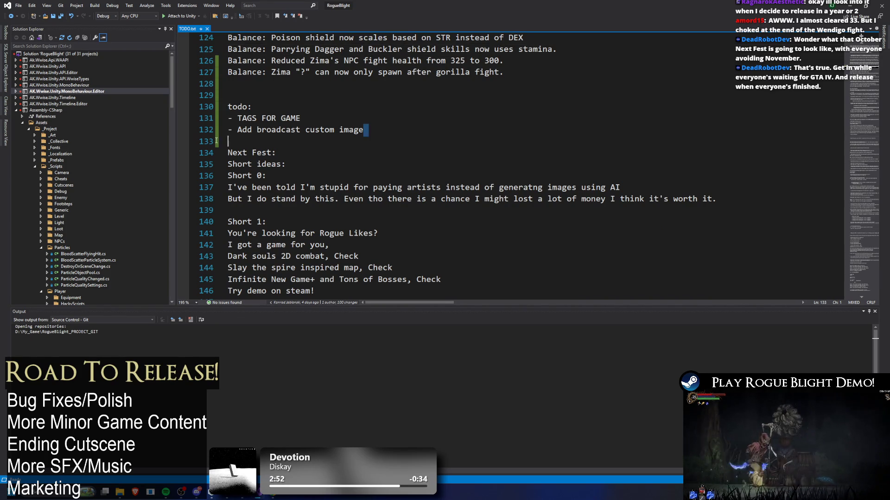
{"action": "key", "text": "End"}
{"action": "key", "text": "shift+Home"}
{"action": "left_click", "coordinate": [851, 6]}
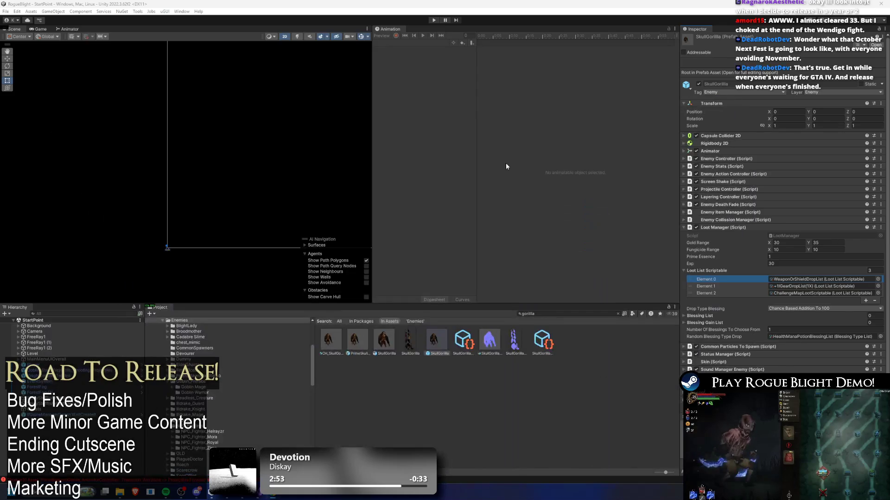
Search 'steam' in Windows search to bring up the Rogue Blight Playtest library page
{"action": "left_click", "coordinate": [271, 496]}
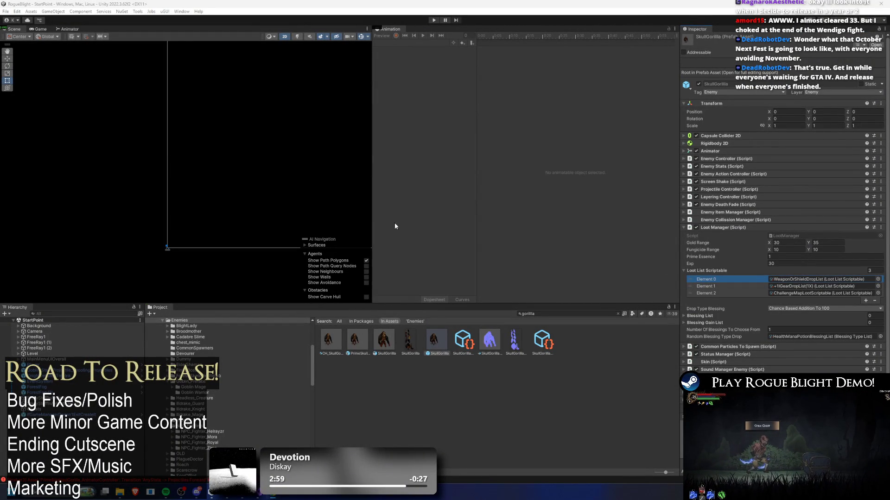
{"action": "key", "text": "super"}
{"action": "type", "text": "s"}
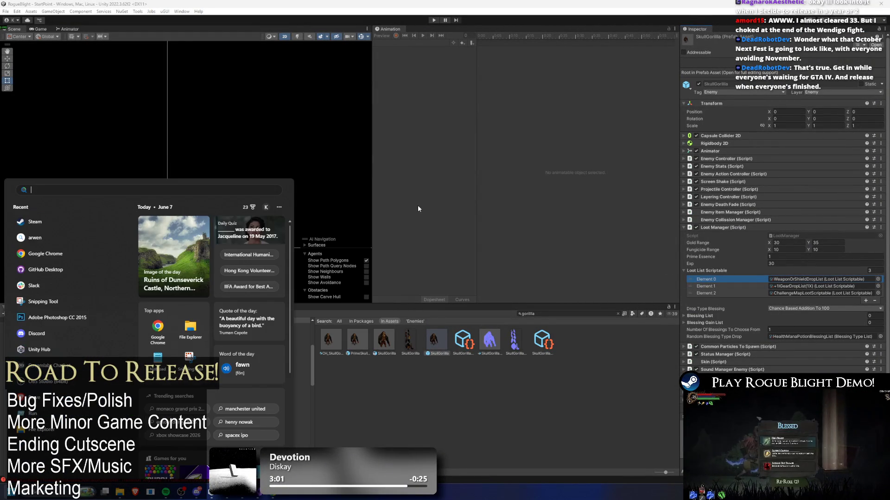
{"action": "key", "text": "Escape"}
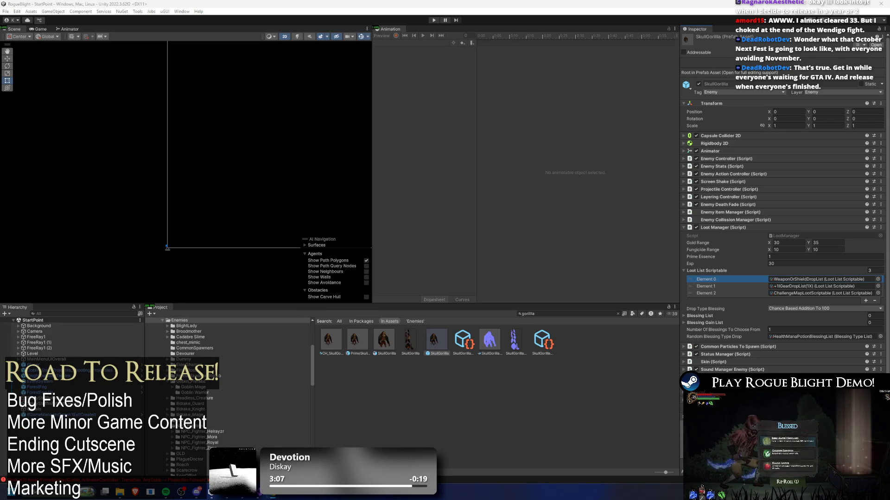
{"action": "key", "text": "super"}
{"action": "type", "text": "steam"}
{"action": "key", "text": "Return"}
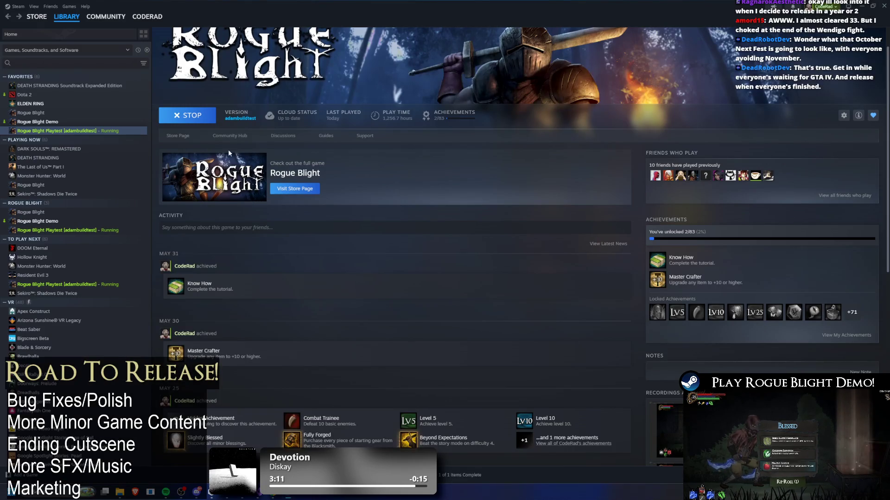
Open Rogue Blight's store page and pause the expanded community broadcast
{"action": "left_click", "coordinate": [186, 140]}
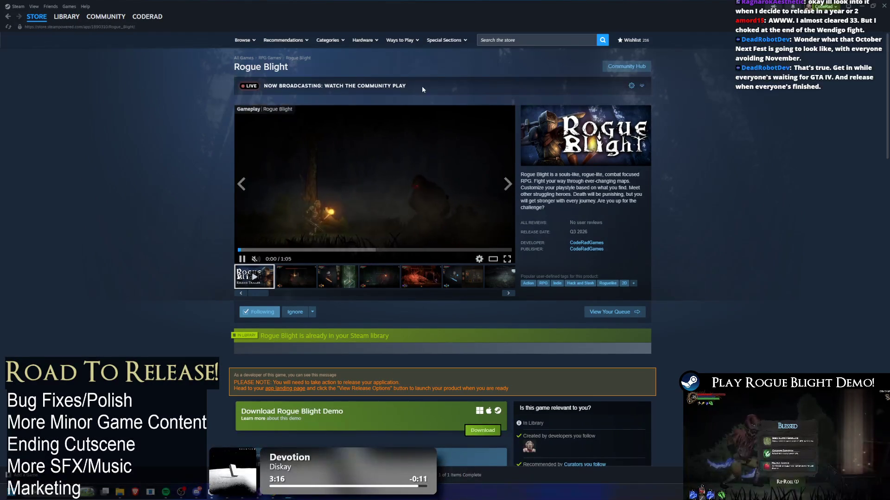
{"action": "left_click", "coordinate": [639, 85]}
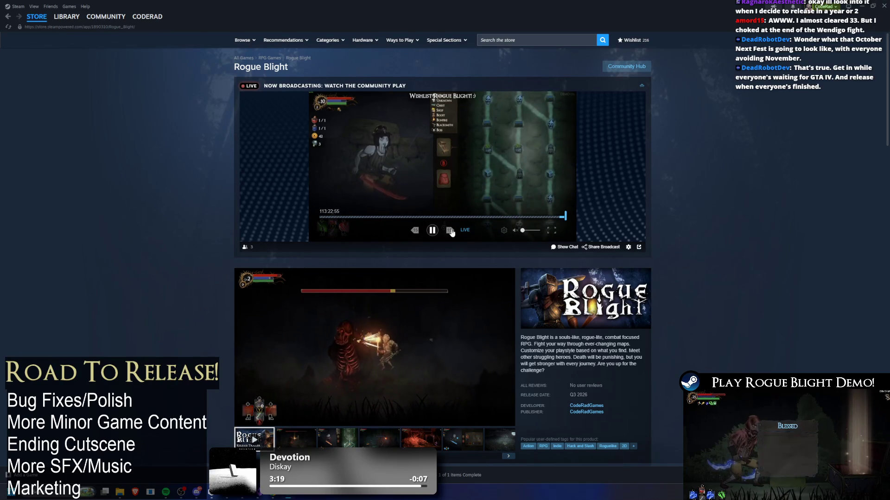
{"action": "left_click", "coordinate": [432, 230]}
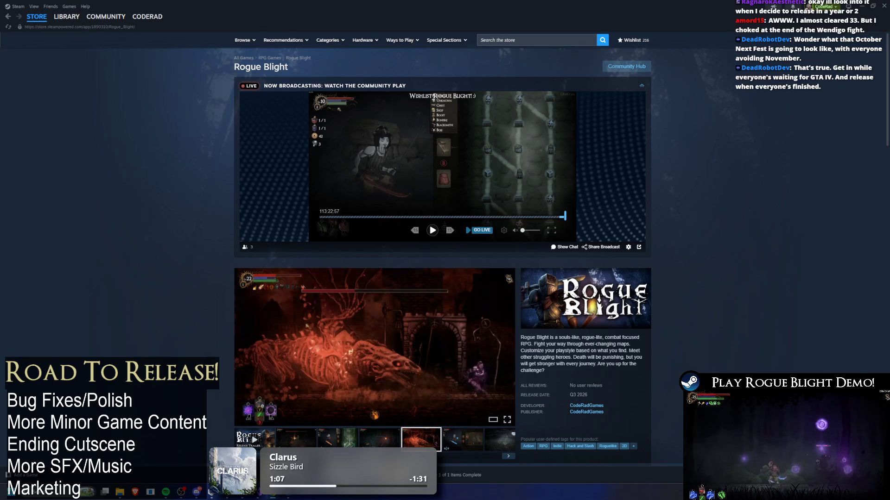
Reload the store page with F5 and scroll down to check the updated demo
{"action": "scroll", "coordinate": [304, 184], "scroll_direction": "down", "scroll_amount": 3}
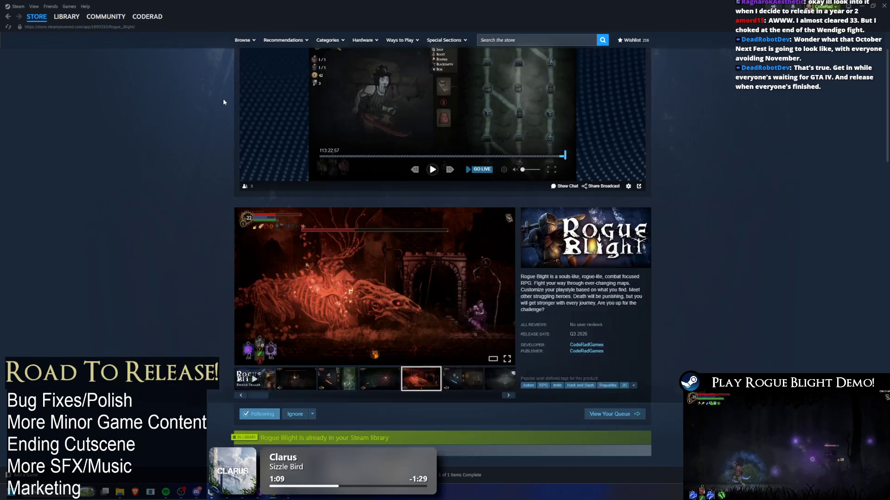
{"action": "mouse_move", "coordinate": [36, 16]}
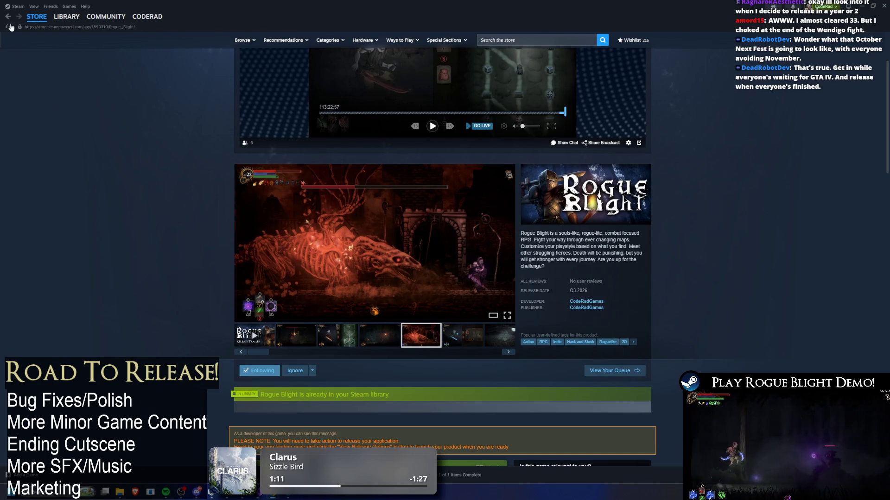
{"action": "key", "text": "F5"}
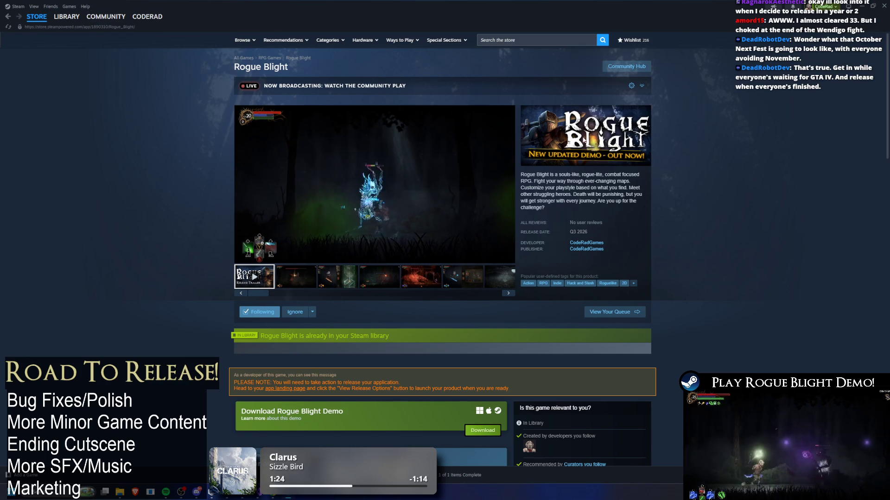
{"action": "scroll", "coordinate": [580, 139], "scroll_direction": "down", "scroll_amount": 3}
{"action": "scroll", "coordinate": [580, 139], "scroll_direction": "down", "scroll_amount": 4}
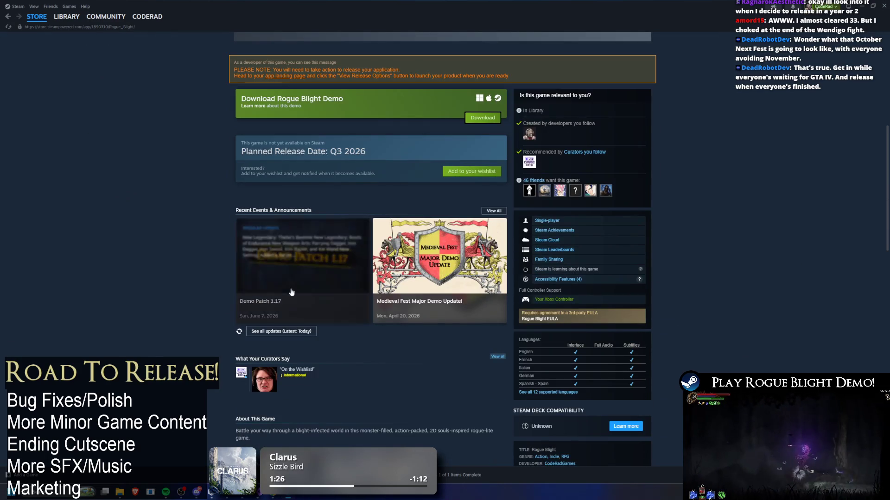
Read and close the Demo Patch 1.17 announcement, then select the game's short description
{"action": "left_click", "coordinate": [386, 214]}
{"action": "scroll", "coordinate": [509, 162], "scroll_direction": "down", "scroll_amount": 15}
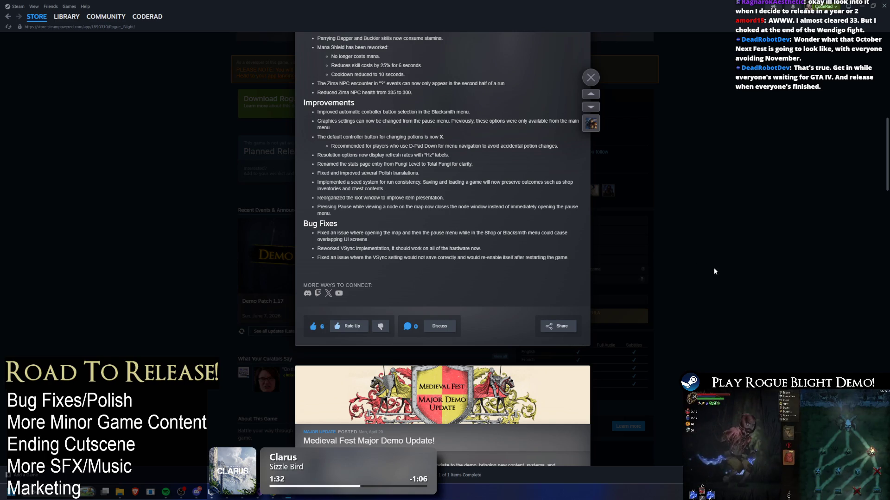
{"action": "right_click", "coordinate": [752, 240]}
{"action": "left_click", "coordinate": [700, 225]}
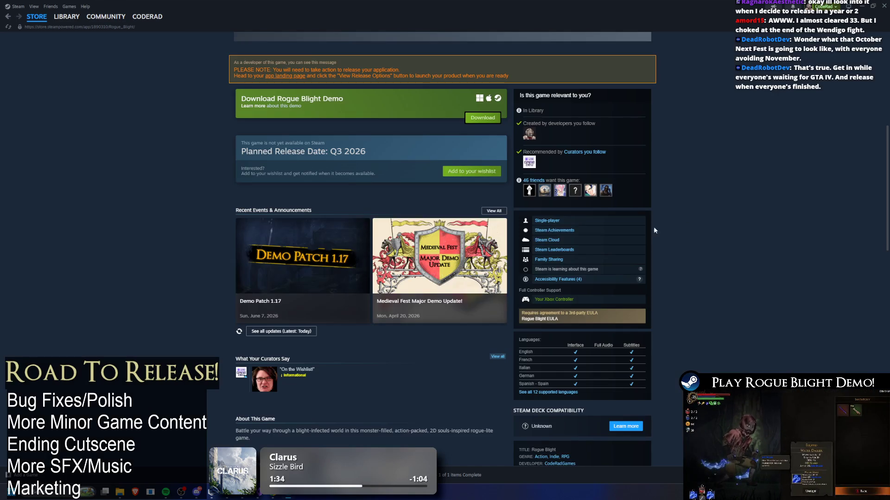
{"action": "scroll", "coordinate": [594, 256], "scroll_direction": "up", "scroll_amount": 5}
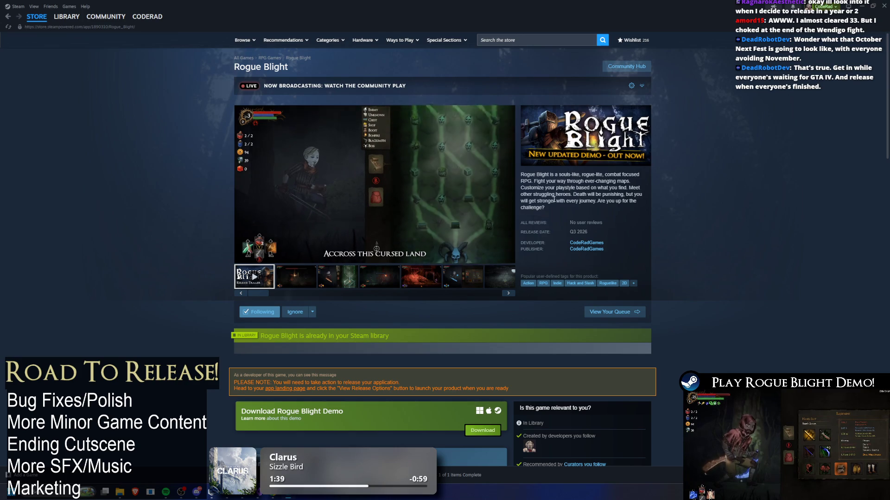
{"action": "mouse_move", "coordinate": [523, 175]}
{"action": "left_mouse_down"}
{"action": "mouse_move", "coordinate": [574, 202]}
{"action": "mouse_move", "coordinate": [554, 205]}
{"action": "left_mouse_up"}
{"action": "key", "text": "alt+Tab"}
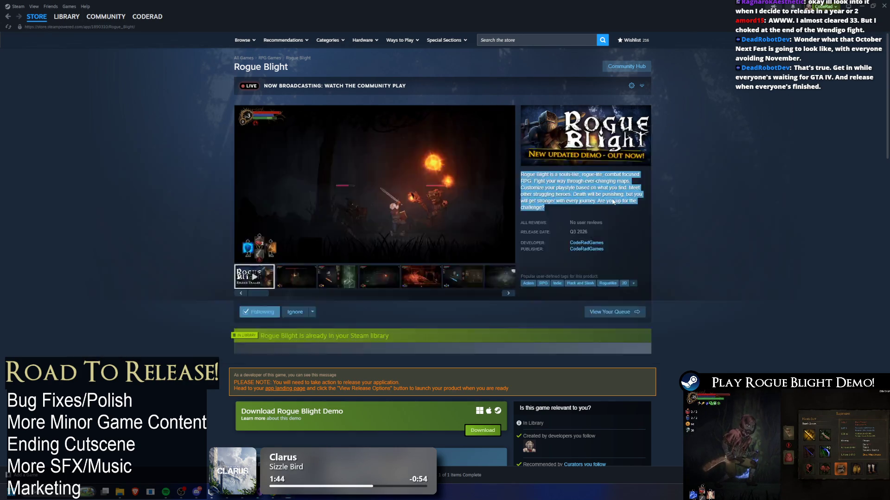
Add the todo line 'update game description below capsule image' to TODO.txt
{"action": "key", "text": "alt+Tab"}
{"action": "left_click", "coordinate": [281, 142]}
{"action": "type", "text": "-"}
{"action": "key", "text": "Return"}
{"action": "key", "text": "Up"}
{"action": "type", "text": "i"}
{"action": "key", "text": "BackSpace"}
{"action": "key", "text": "BackSpace"}
{"action": "type", "text": "update g"}
{"action": "key", "text": "BackSpace"}
{"action": "key", "text": "BackSpace"}
{"action": "key", "text": "BackSpace"}
{"action": "type", "text": "ame description below "}
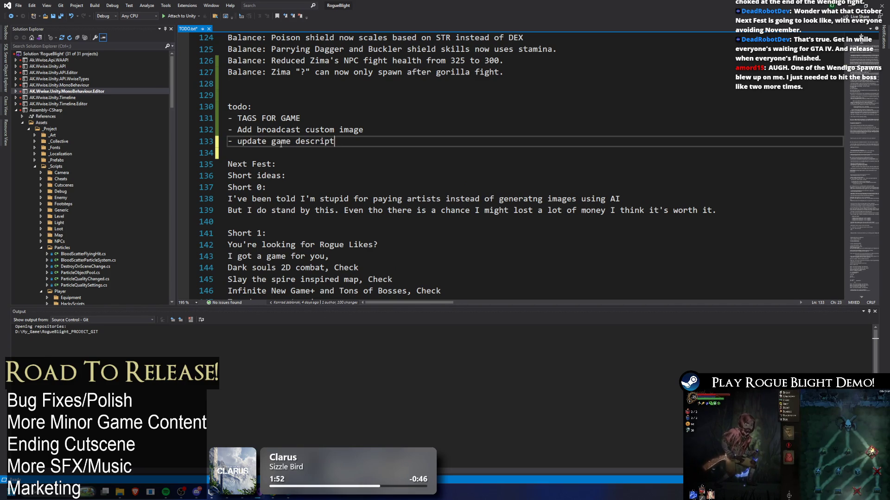
{"action": "type", "text": "capsule image"}
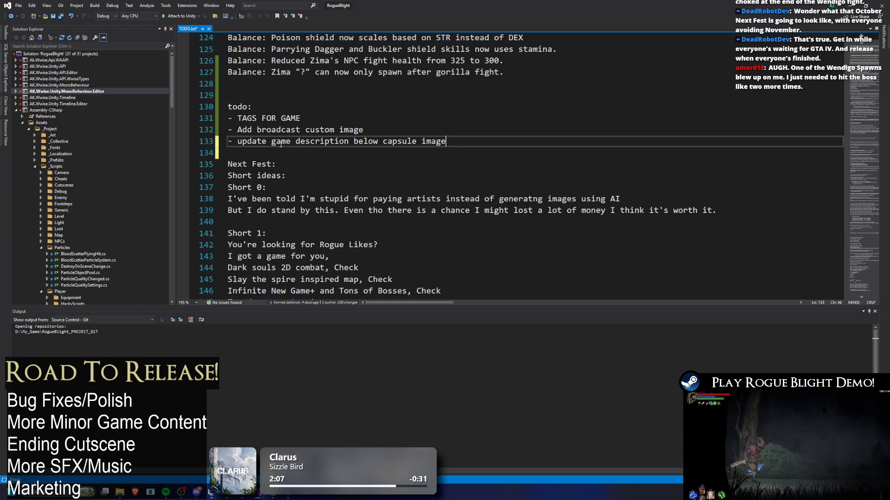
Save TODO.txt and go back to the Steam store page
{"action": "left_click", "coordinate": [392, 118]}
{"action": "key", "text": "ctrl+s"}
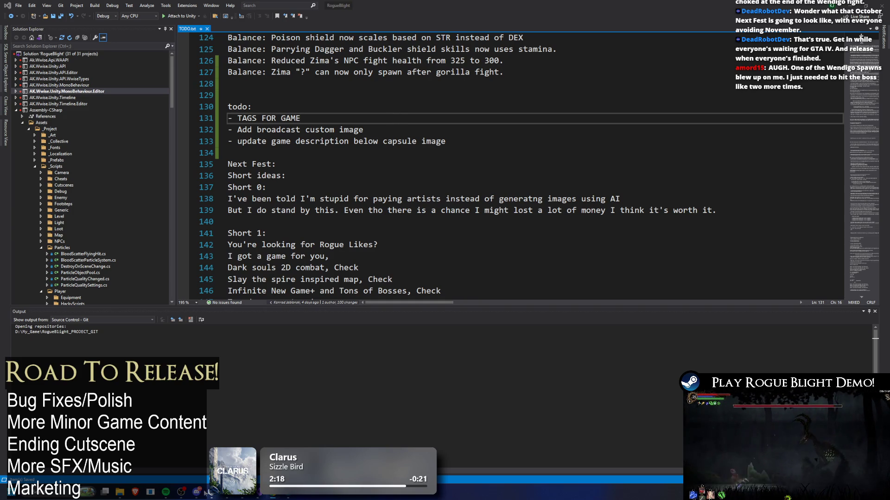
{"action": "left_click", "coordinate": [291, 497]}
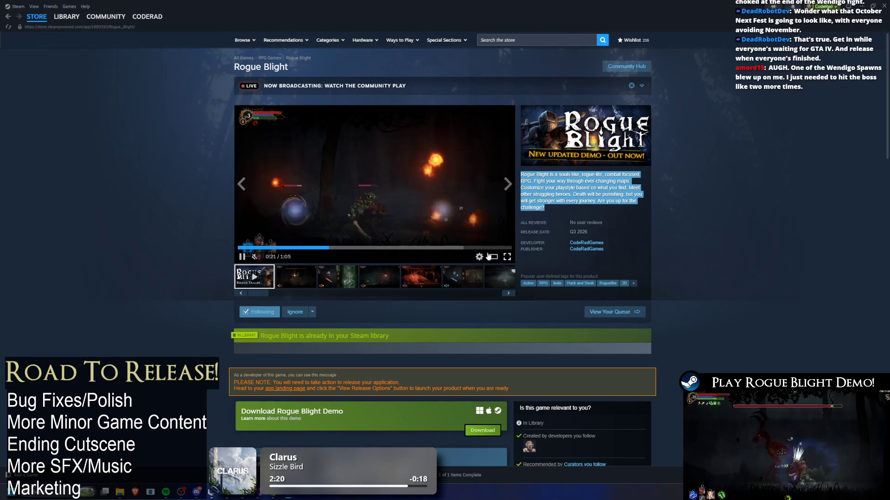
Expand and collapse the live broadcast, then browse the screenshots, ending on the fourth one
{"action": "left_click", "coordinate": [642, 87]}
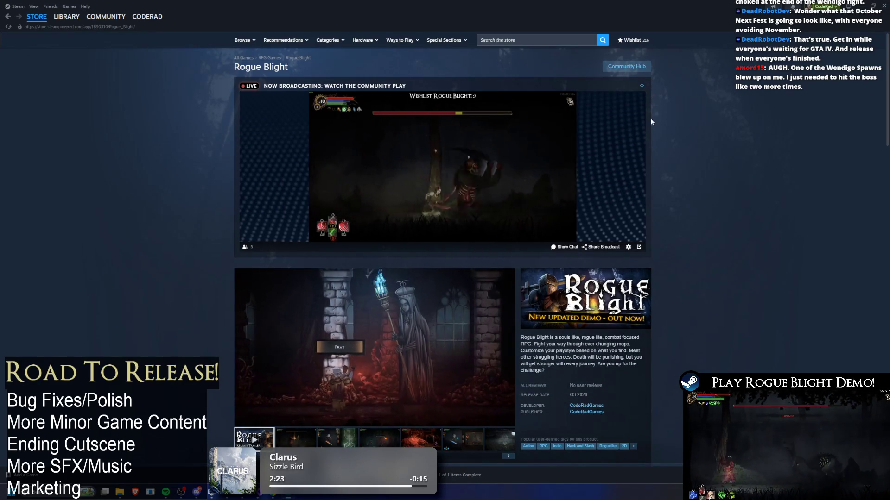
{"action": "left_click", "coordinate": [642, 88]}
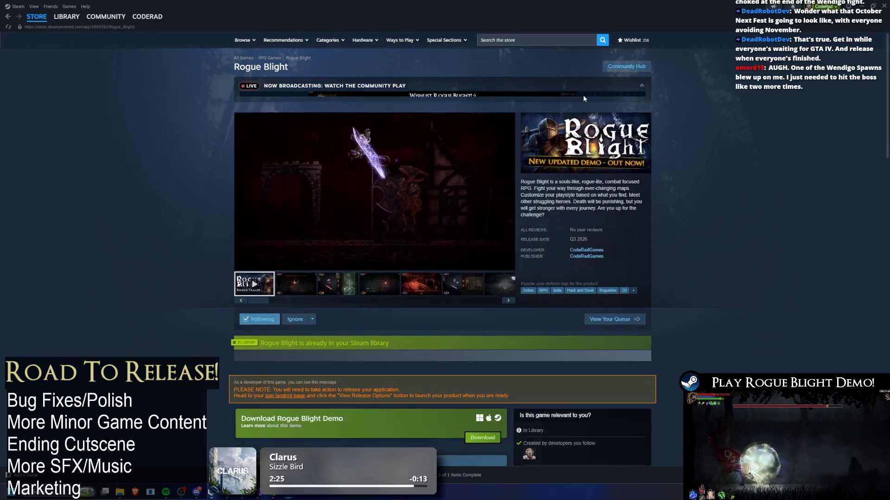
{"action": "left_click", "coordinate": [299, 286]}
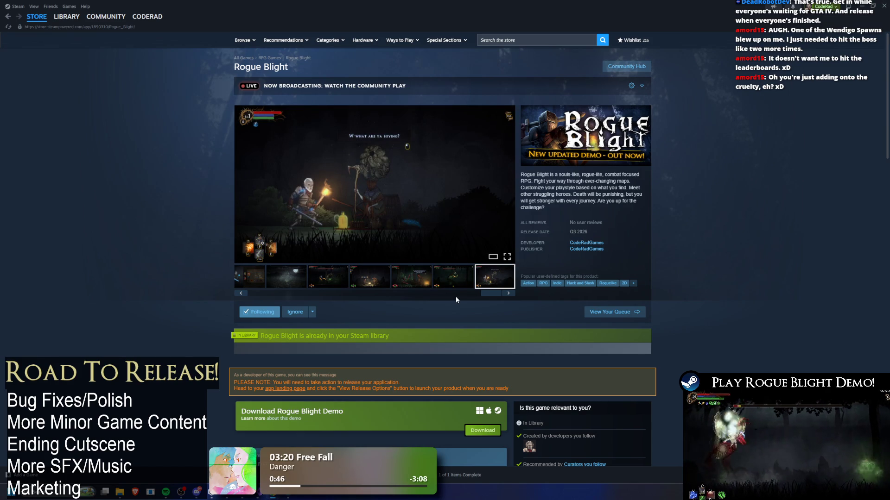
{"action": "left_click", "coordinate": [436, 282]}
{"action": "mouse_move", "coordinate": [492, 293]}
{"action": "left_mouse_down"}
{"action": "mouse_move", "coordinate": [231, 301]}
{"action": "mouse_move", "coordinate": [204, 286]}
{"action": "left_mouse_up"}
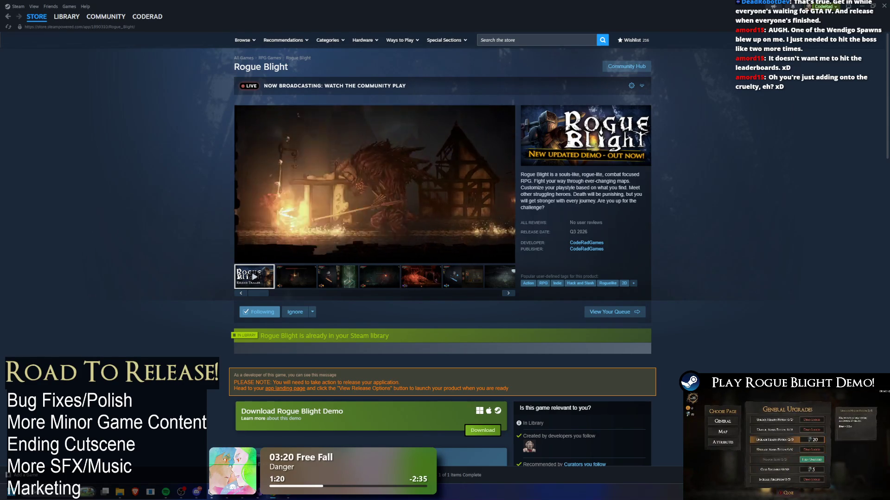
{"action": "left_click", "coordinate": [368, 282]}
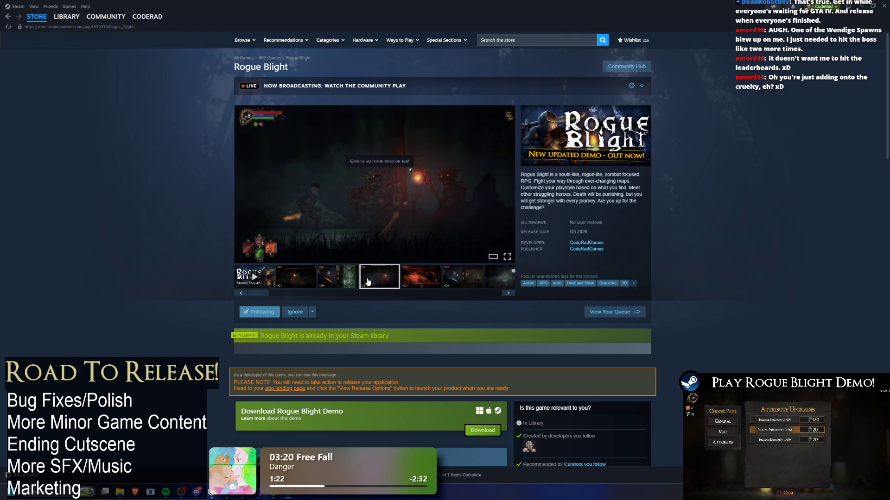
Go from the Steam library through the Rogue Blight Playtest page to its store page
{"action": "mouse_move", "coordinate": [67, 17]}
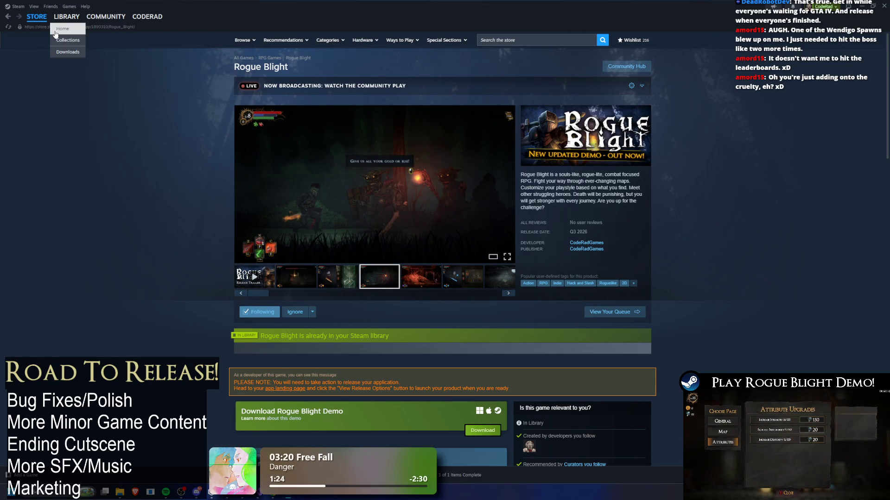
{"action": "left_click", "coordinate": [56, 30]}
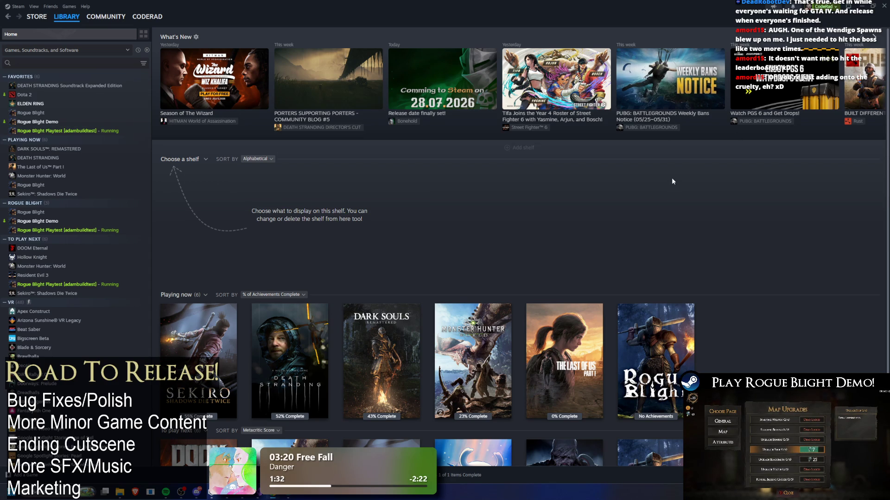
{"action": "left_click", "coordinate": [85, 133]}
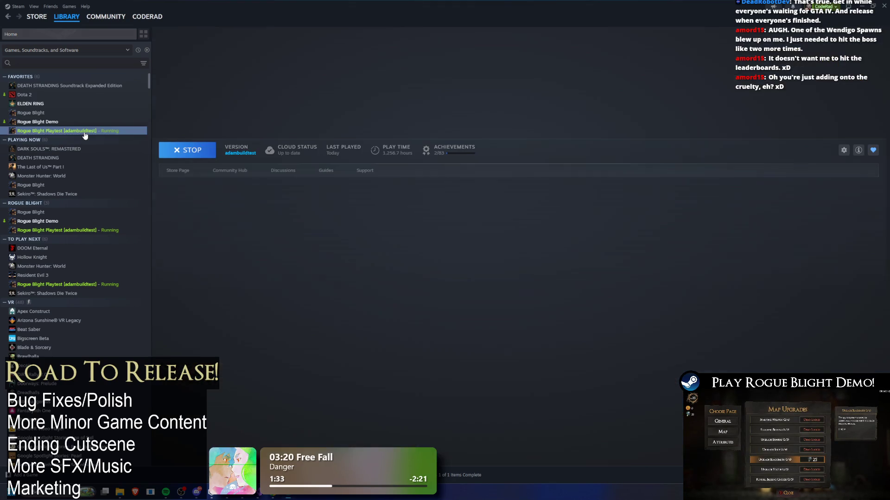
{"action": "left_click", "coordinate": [169, 167]}
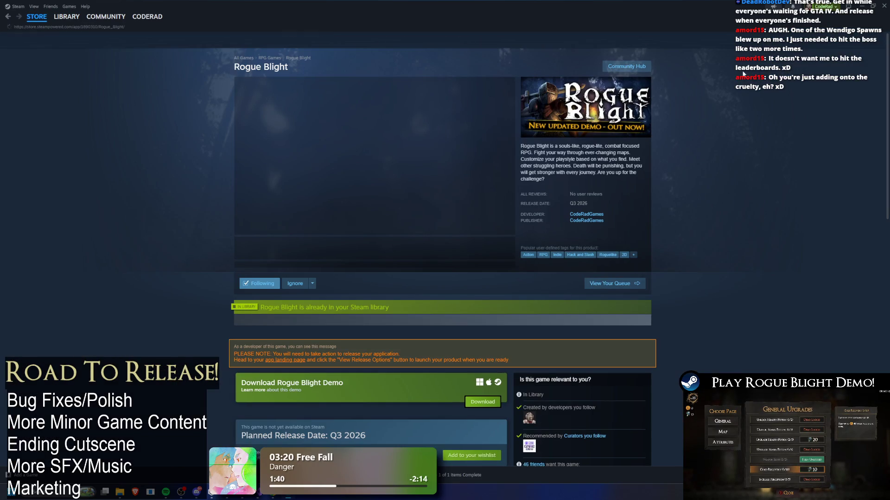
View the developer's profile, return to the store page, collapse the broadcast, and switch to Visual Studio
{"action": "mouse_move", "coordinate": [139, 18]}
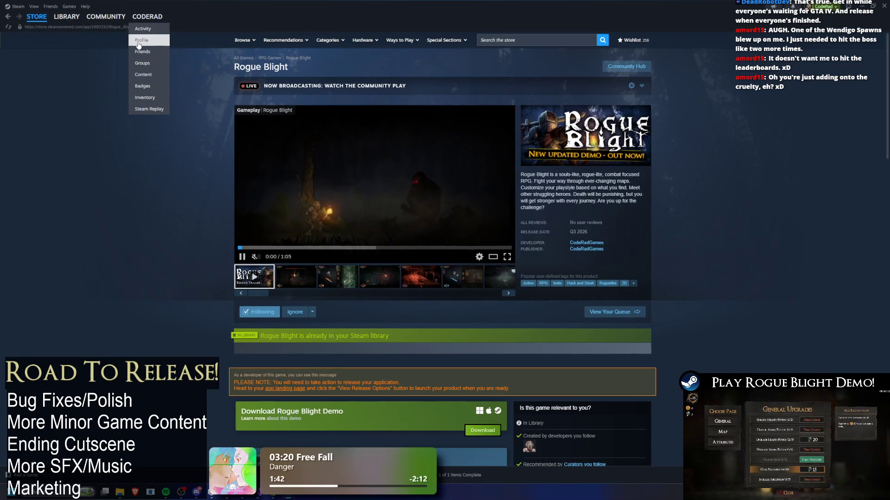
{"action": "left_click", "coordinate": [138, 41]}
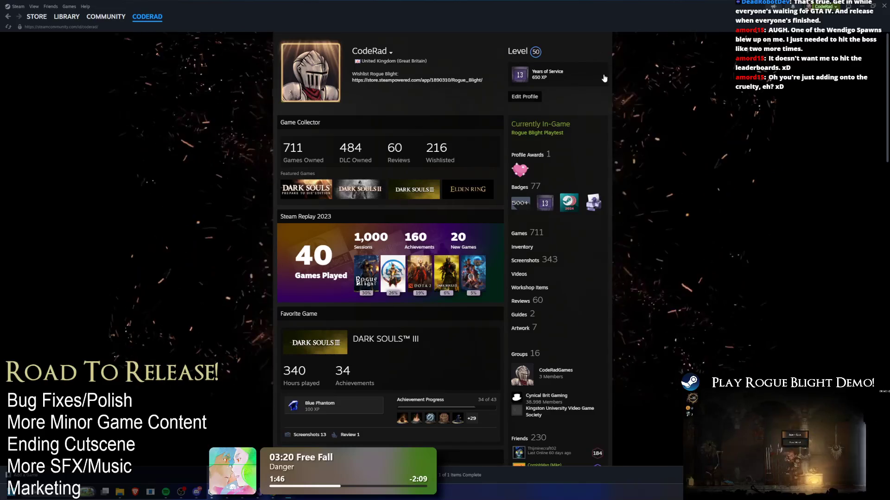
{"action": "key", "text": "alt+Left"}
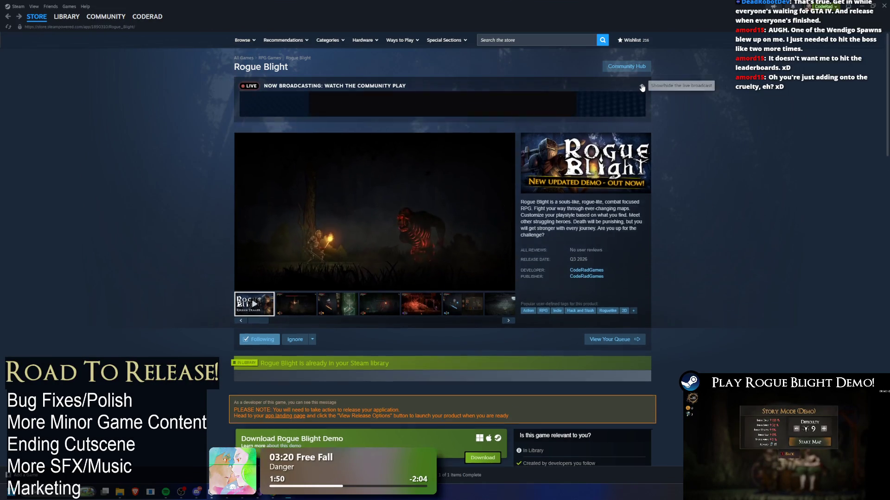
{"action": "left_click", "coordinate": [642, 87]}
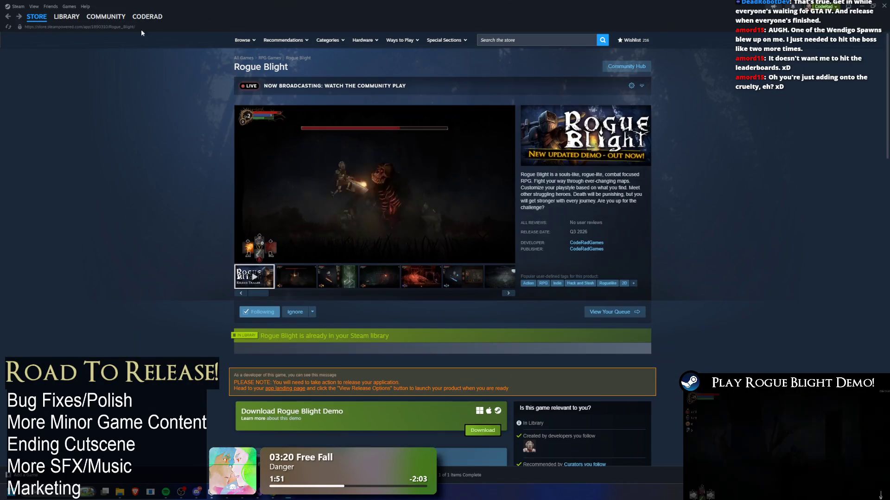
{"action": "left_click", "coordinate": [67, 16]}
{"action": "key", "text": "alt+Tab"}
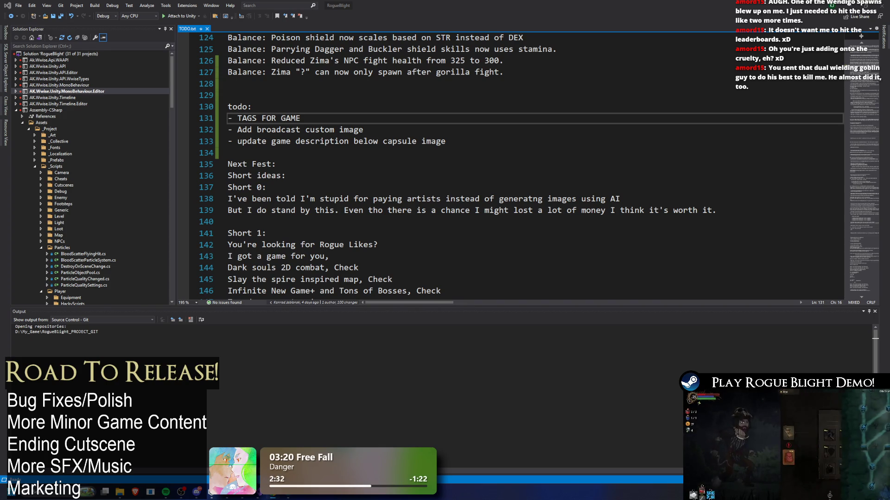
Restore down and minimize Visual Studio so the Unity editor with SkullGorilla is visible
{"action": "left_click", "coordinate": [848, 6]}
{"action": "left_click", "coordinate": [759, 74]}
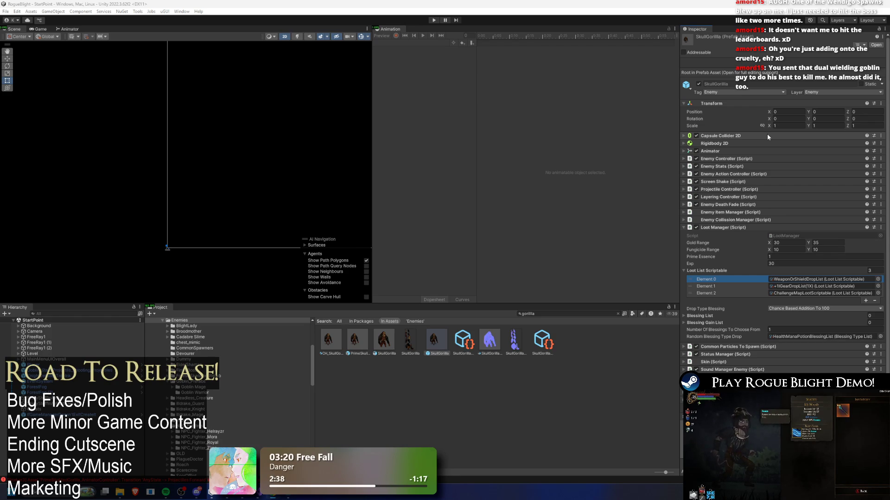
Clear the 'gorilla' search from the Project browser and enter Play mode
{"action": "left_click", "coordinate": [553, 313]}
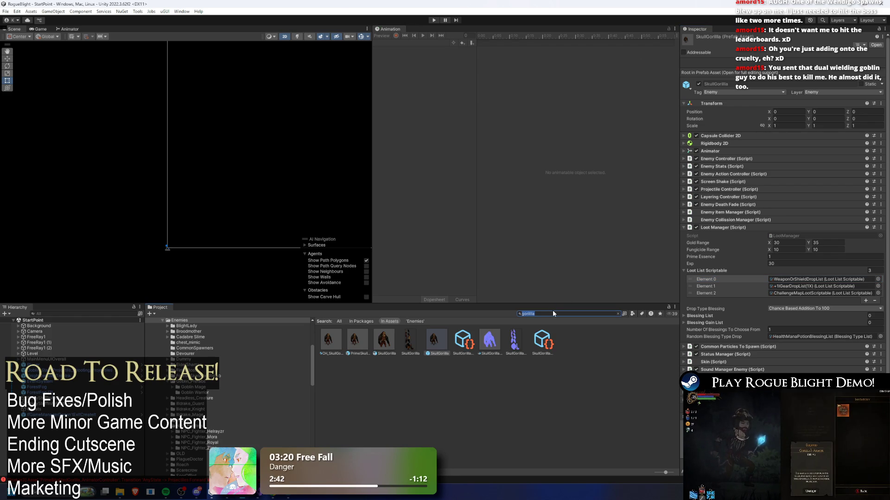
{"action": "key", "text": "BackSpace"}
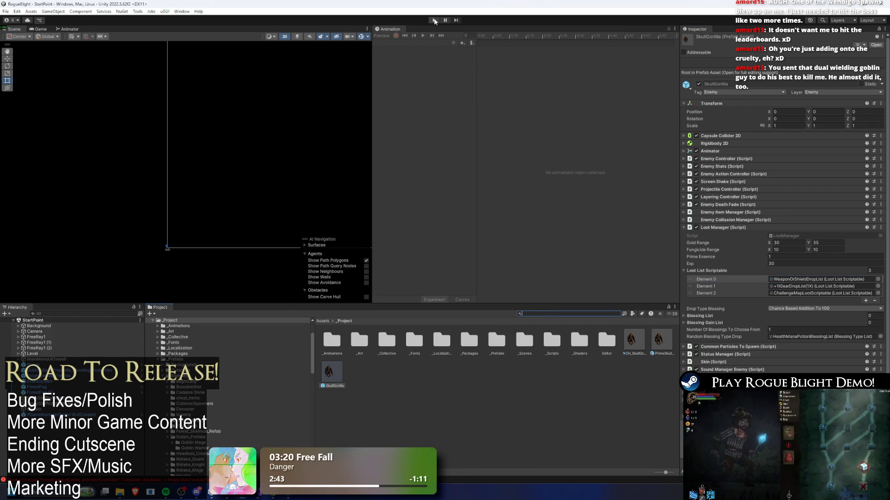
{"action": "left_click", "coordinate": [434, 20]}
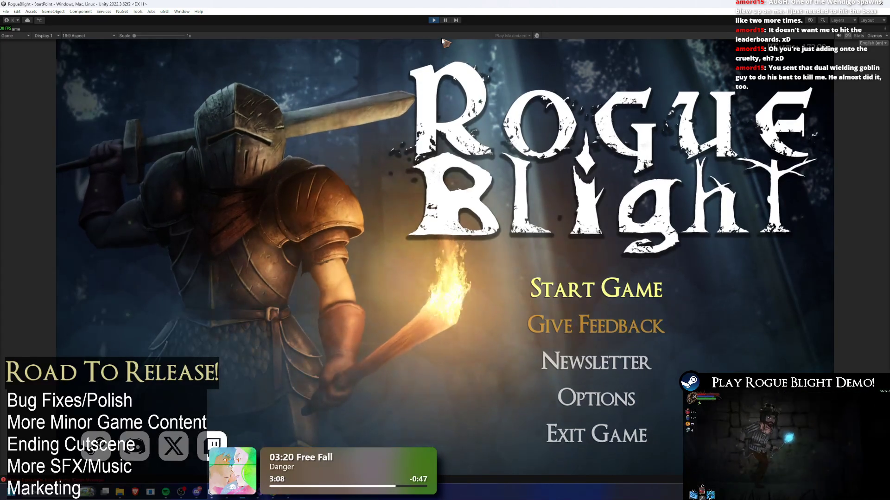
Start the game, load the first save slot into The Sanctuary, then stop Play mode
{"action": "key", "text": "Return"}
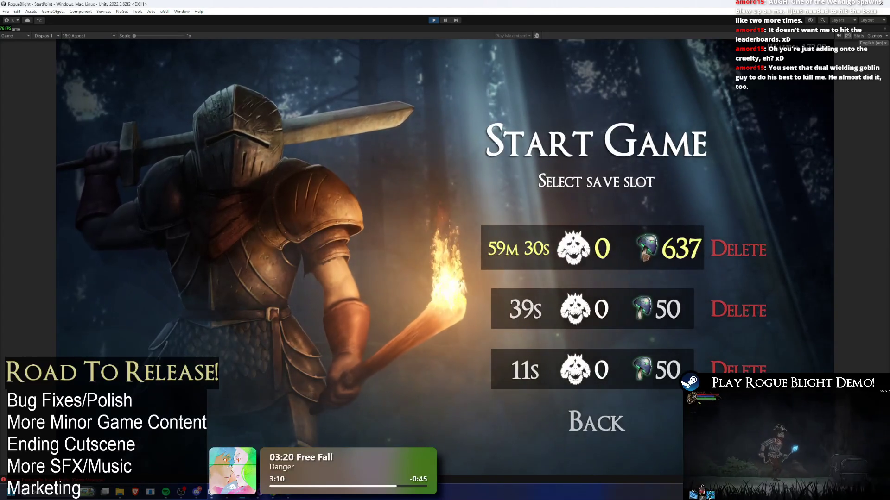
{"action": "left_click", "coordinate": [630, 263]}
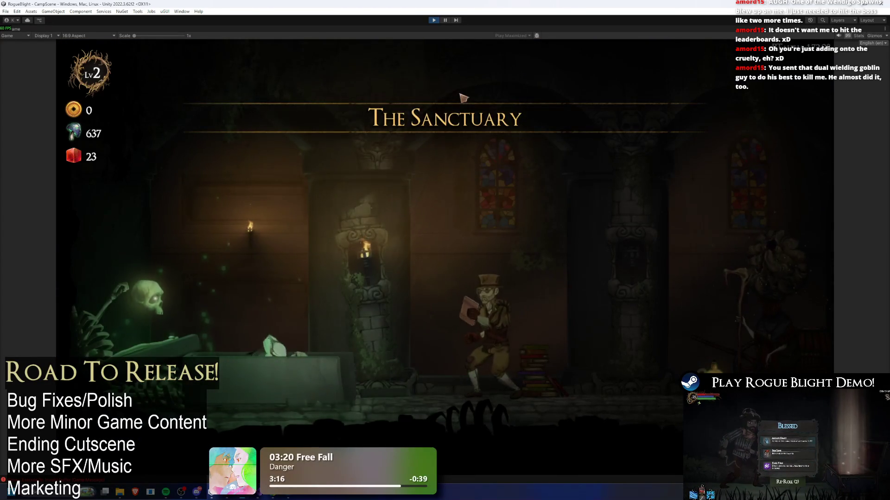
{"action": "left_click", "coordinate": [430, 19]}
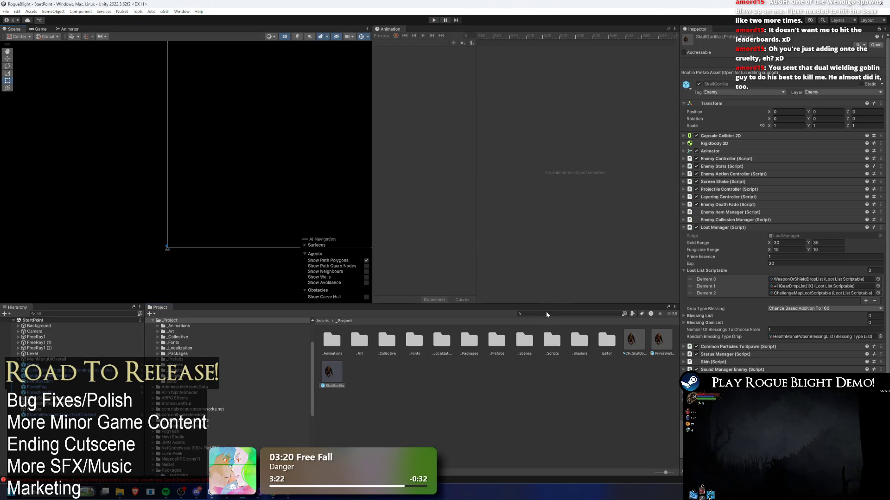
Search 'game mana' to inspect GameManager, then search 'story mode' and inspect the StoryMode asset
{"action": "left_click", "coordinate": [547, 313]}
{"action": "type", "text": "game mana"}
{"action": "left_click", "coordinate": [356, 341]}
{"action": "left_click", "coordinate": [553, 315]}
{"action": "type", "text": "story mode"}
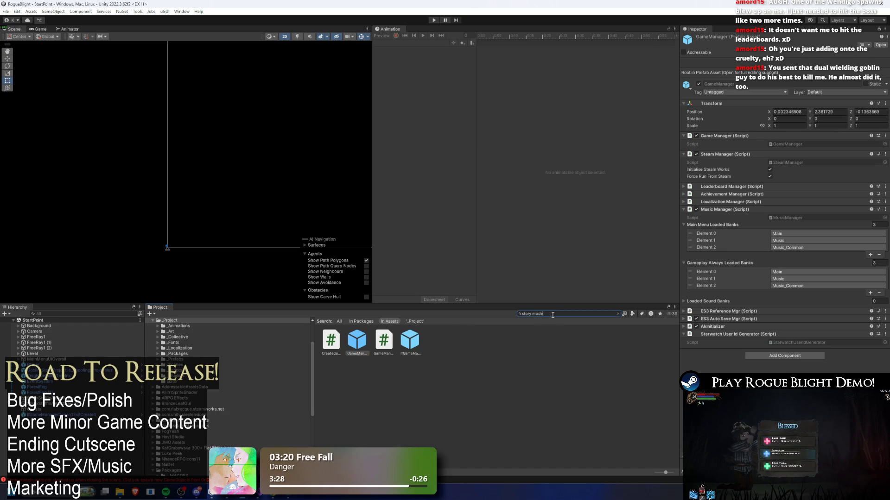
{"action": "left_click", "coordinate": [491, 343]}
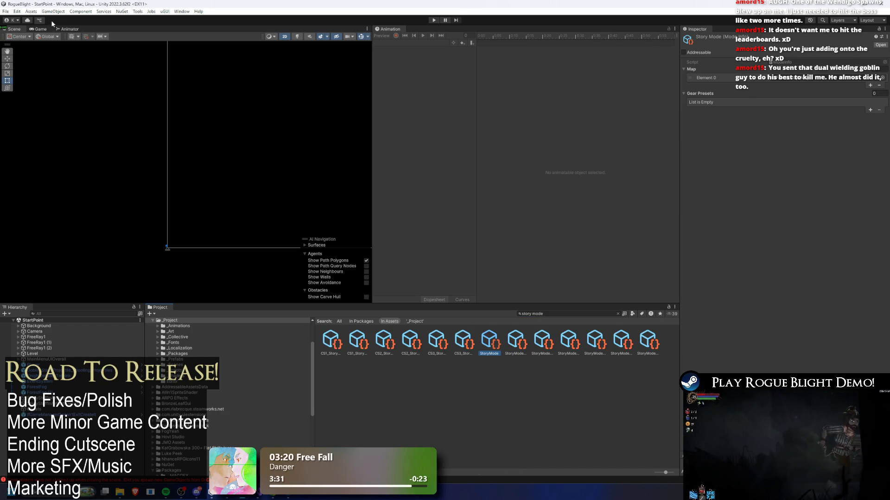
{"action": "left_click", "coordinate": [6, 11]}
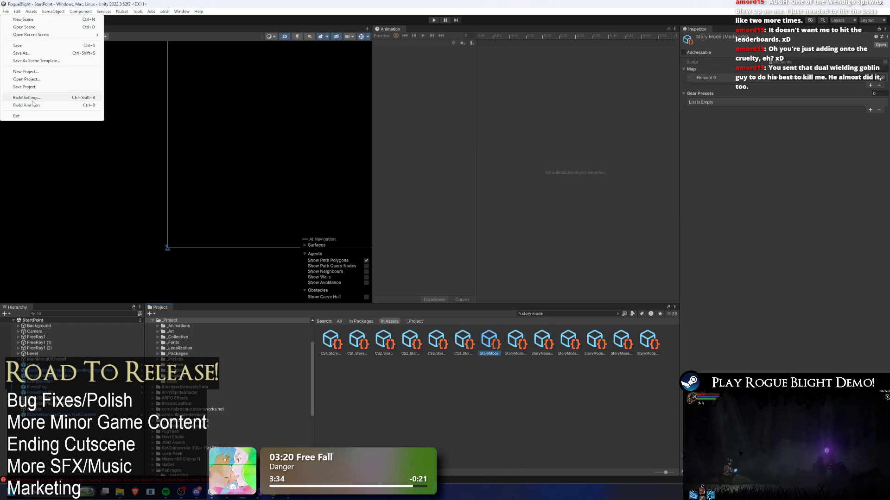
In Player Settings, change the version to PTalpha 1.72.09 and save
{"action": "left_click", "coordinate": [33, 98]}
{"action": "left_click", "coordinate": [28, 383]}
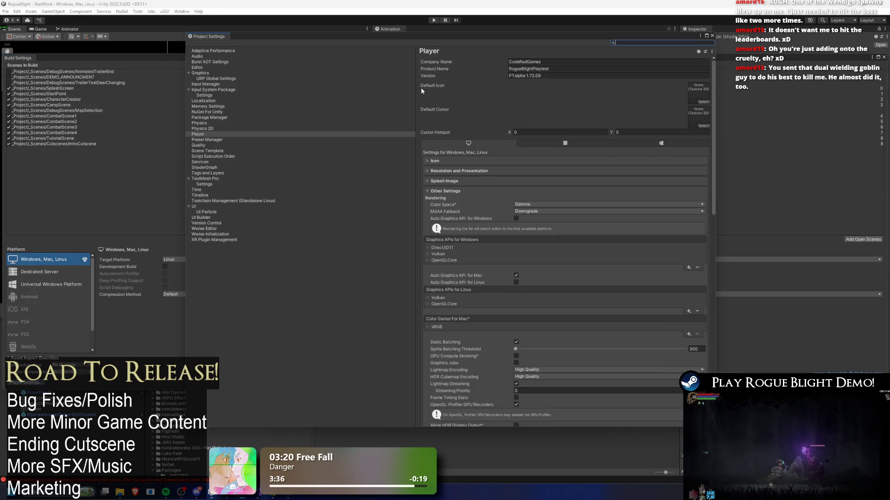
{"action": "double_click", "coordinate": [551, 75]}
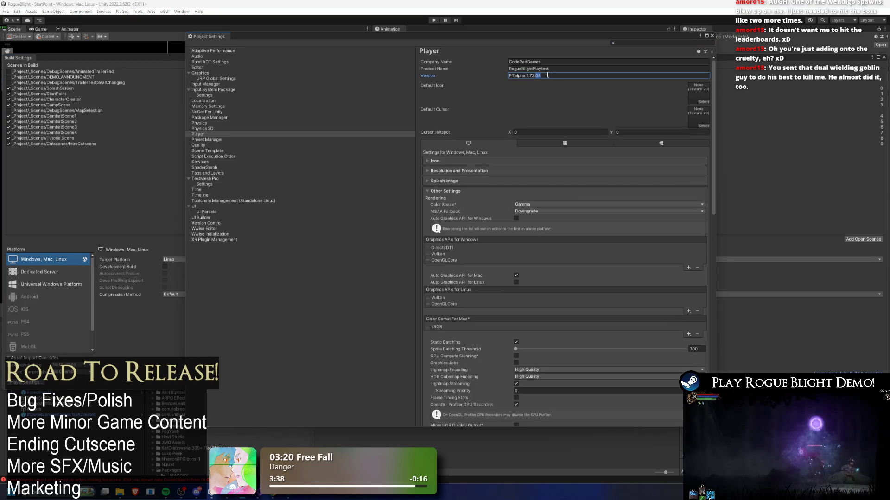
{"action": "type", "text": "09"}
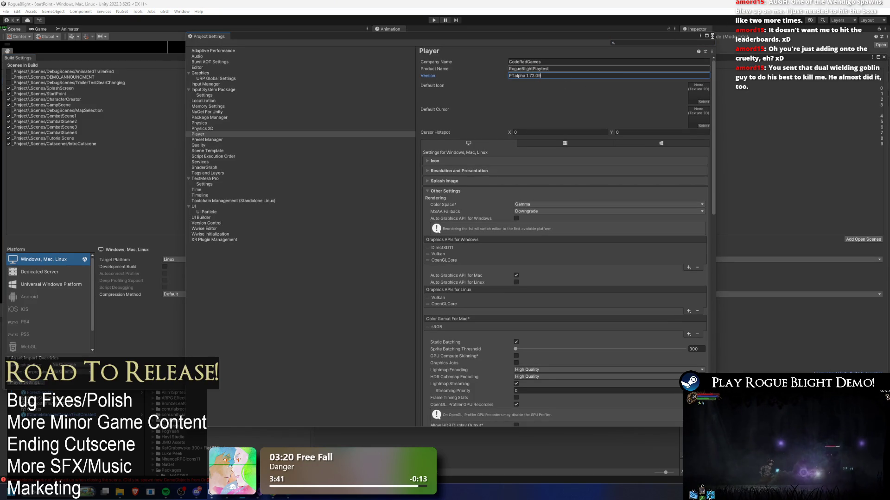
{"action": "key", "text": "ctrl+s"}
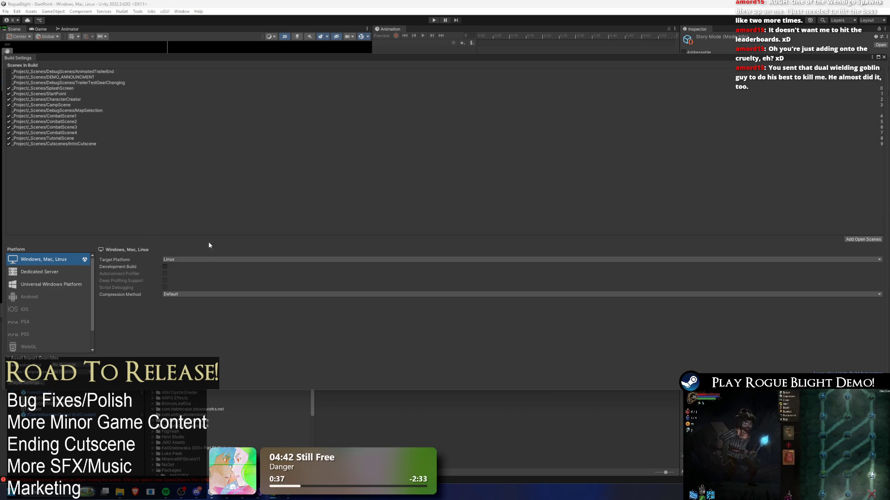
Keep Linux as the target, start a build, and delete the old RogueBlightDemo executable and data folder
{"action": "left_click", "coordinate": [202, 260]}
{"action": "left_click", "coordinate": [737, 325]}
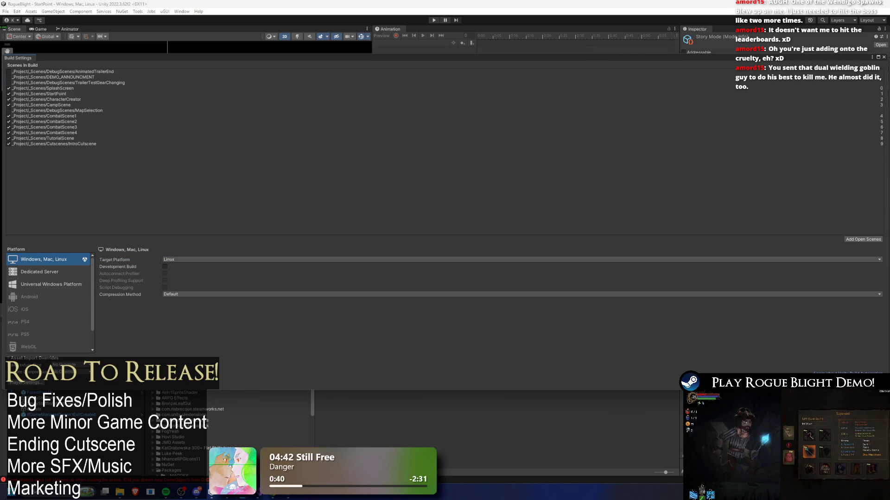
{"action": "left_click", "coordinate": [825, 386]}
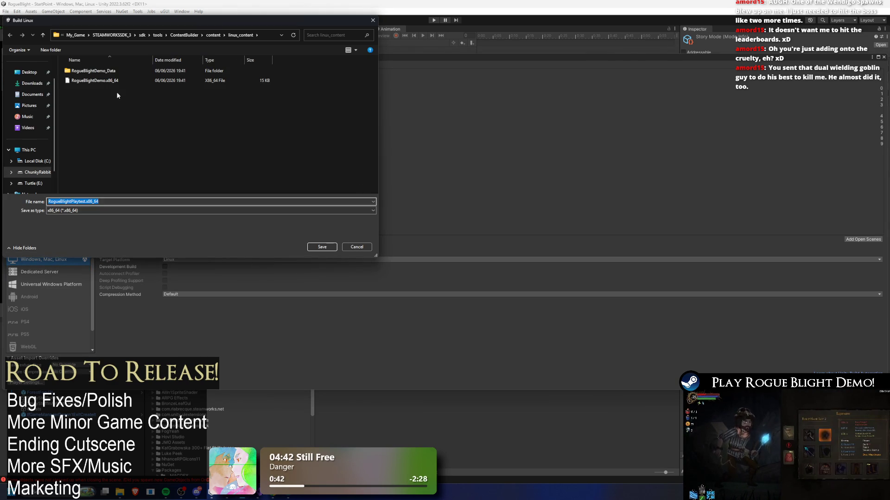
{"action": "left_click", "coordinate": [120, 81]}
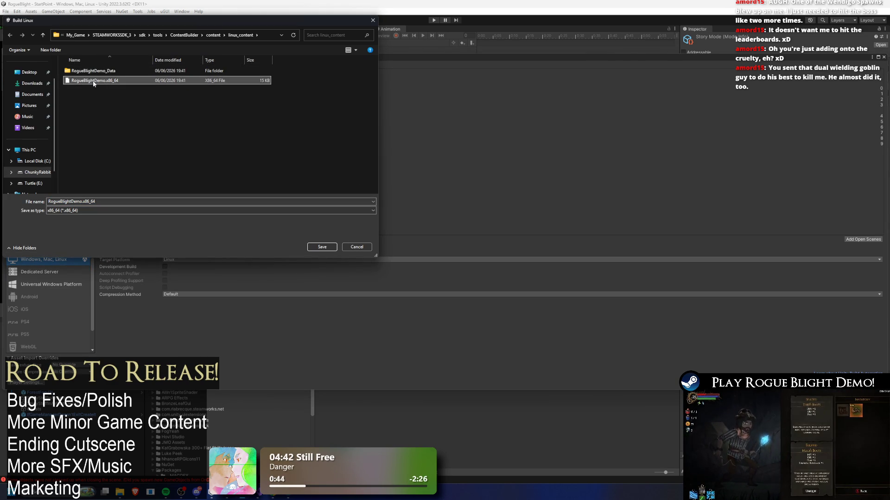
{"action": "key", "text": "Delete"}
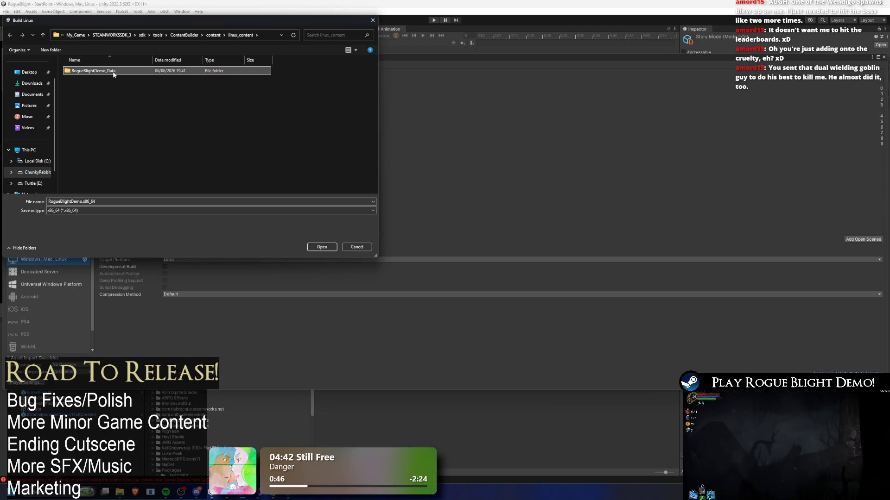
{"action": "key", "text": "Delete"}
Edit the build file name, replacing the Demo part with 'laye', and start the Linux build
{"action": "left_click", "coordinate": [120, 201]}
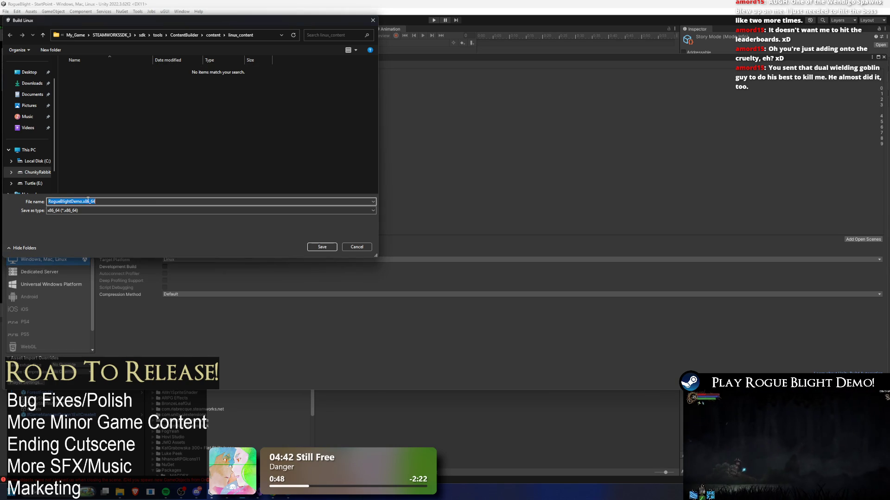
{"action": "left_click", "coordinate": [151, 202]}
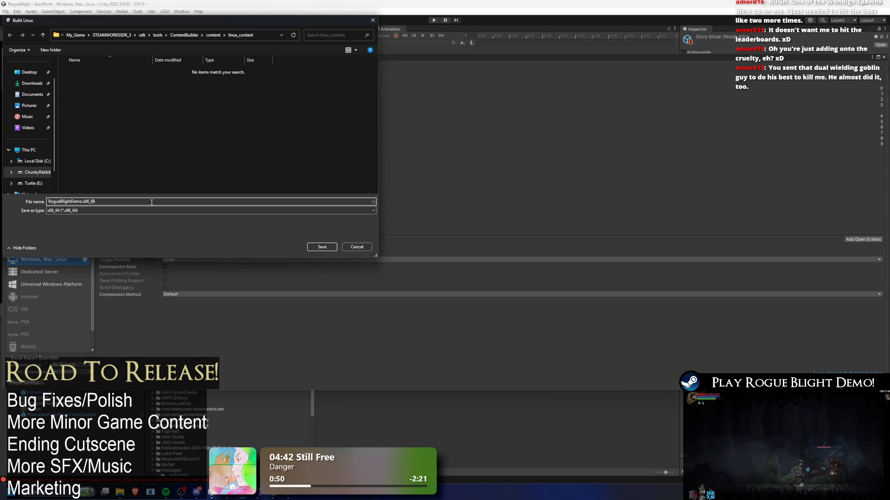
{"action": "key", "text": "BackSpace"}
{"action": "key", "text": "BackSpace"}
{"action": "key", "text": "BackSpace"}
{"action": "type", "text": "laye"}
{"action": "left_click", "coordinate": [329, 248]}
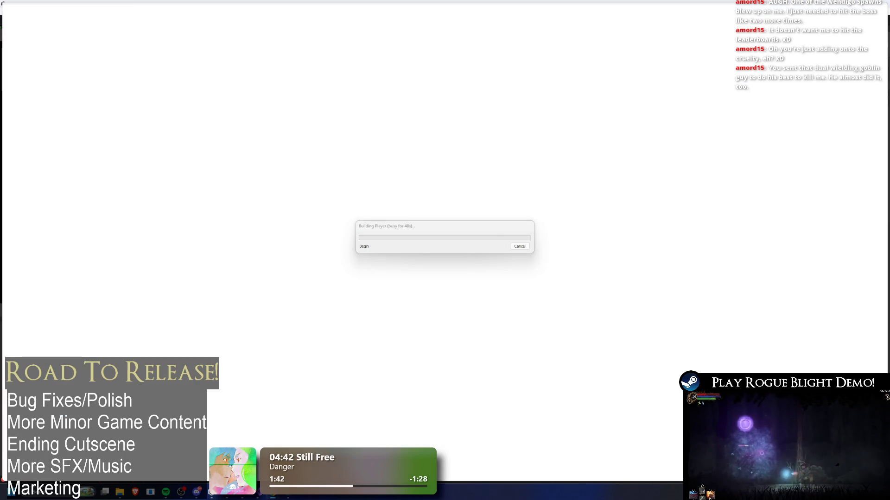
{"action": "key", "text": "alt+Tab"}
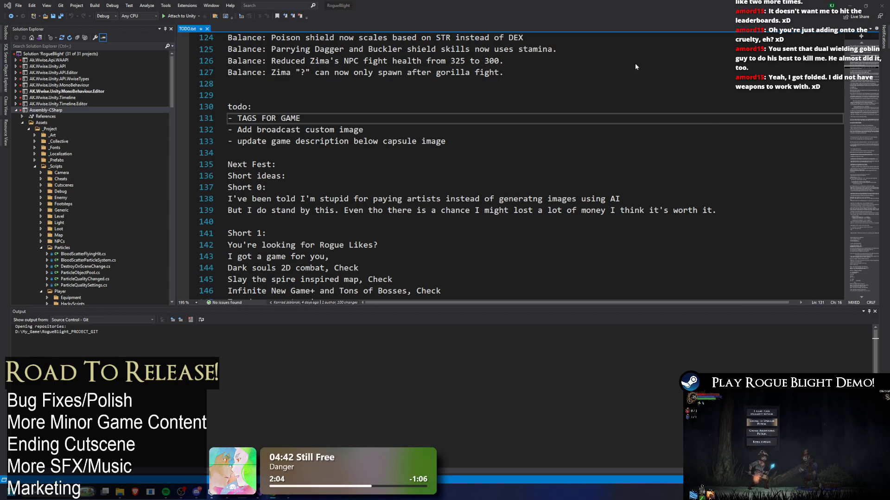
{"action": "key", "text": "alt+Tab"}
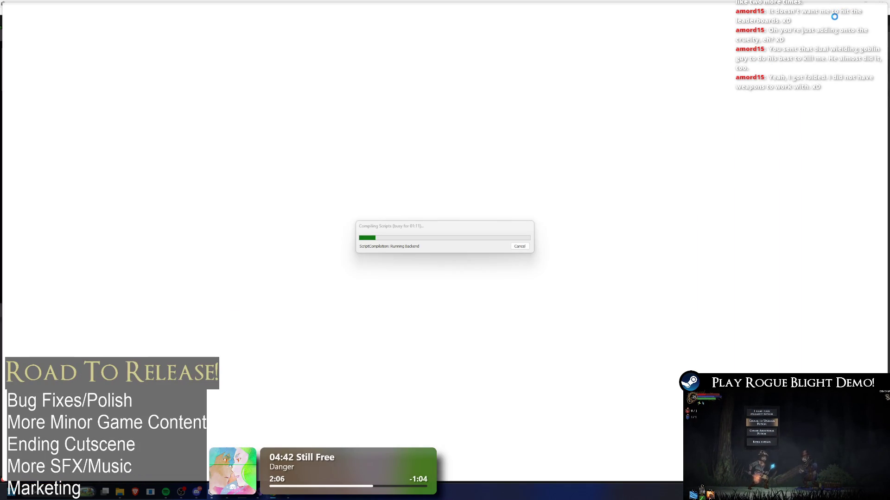
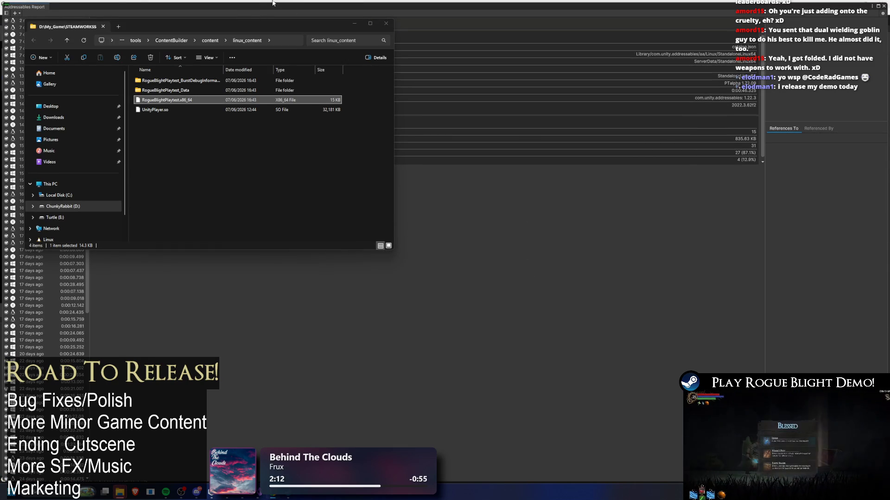
Delete the RogueBlightPlaytest_BurstDebugInformation folder from linux_content and minimize File Explorer
{"action": "left_click", "coordinate": [200, 83]}
{"action": "key", "text": "Delete"}
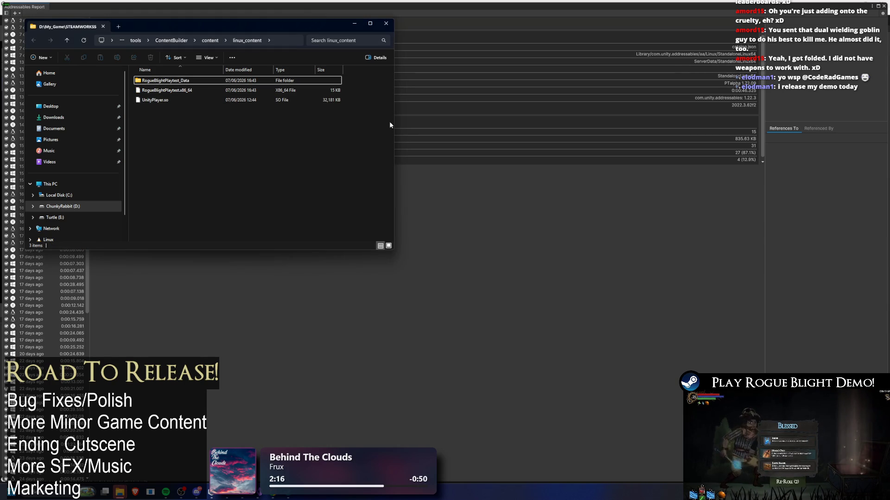
{"action": "left_click", "coordinate": [356, 26]}
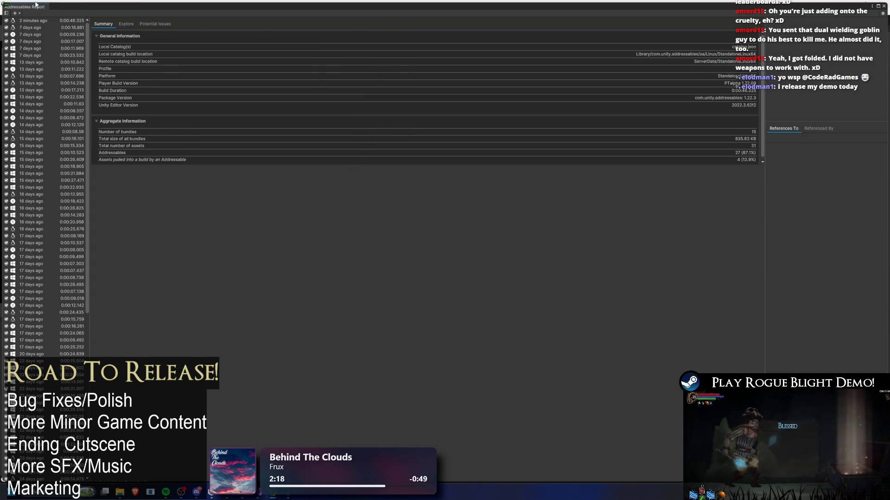
Switch to Visual Studio showing the TODO.txt notes
{"action": "key", "text": "alt+Tab"}
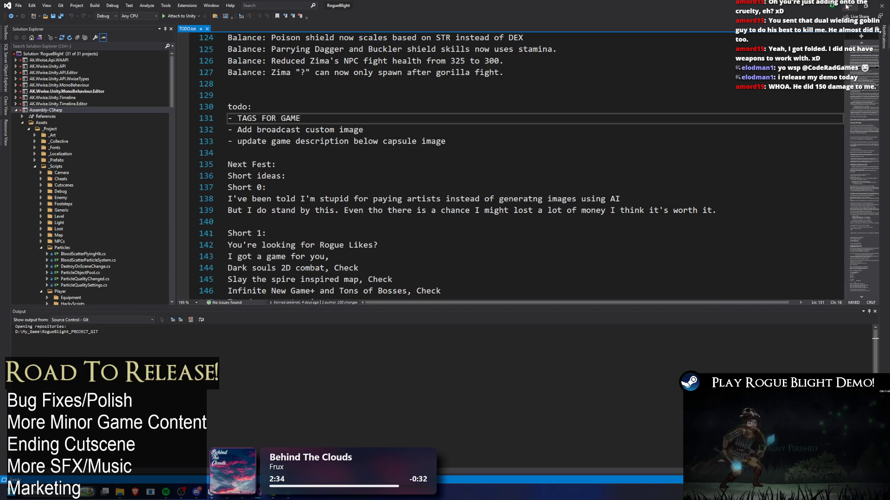
Return to the Unity editor's Build Settings window
{"action": "key", "text": "alt+Tab"}
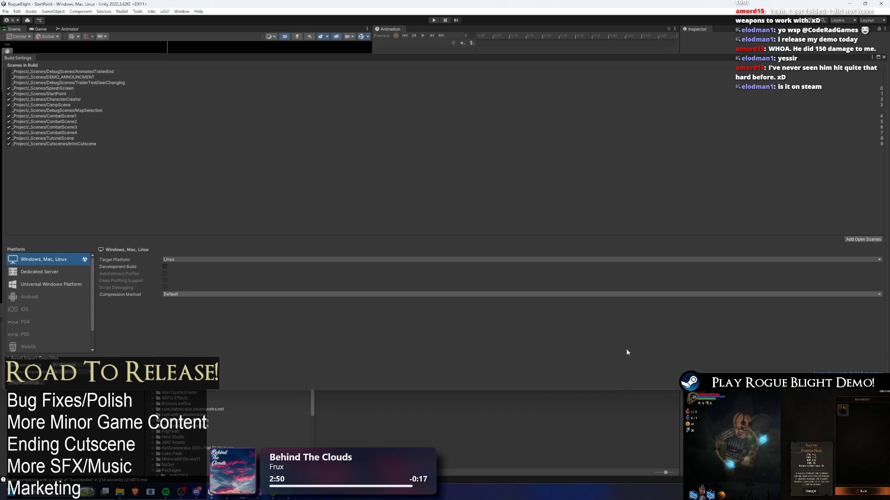
Change the Build Settings target platform from Linux to macOS, then switch to Steam
{"action": "left_click", "coordinate": [179, 261]}
{"action": "left_click", "coordinate": [204, 275]}
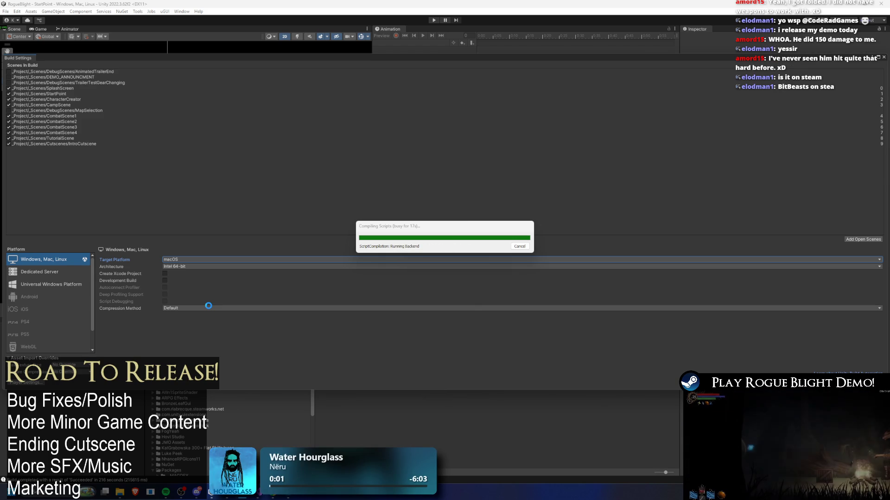
{"action": "key", "text": "alt+Tab"}
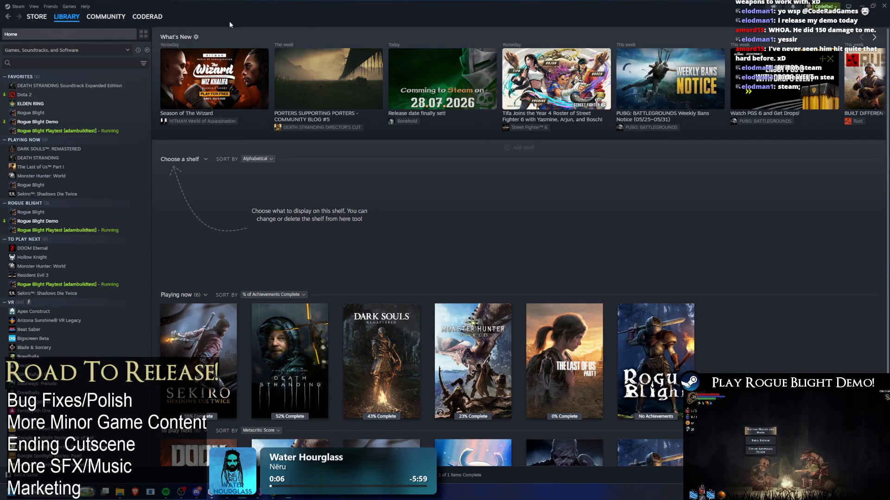
Search the Steam store for BitBeasts and browse its store page screenshots
{"action": "left_click", "coordinate": [37, 28]}
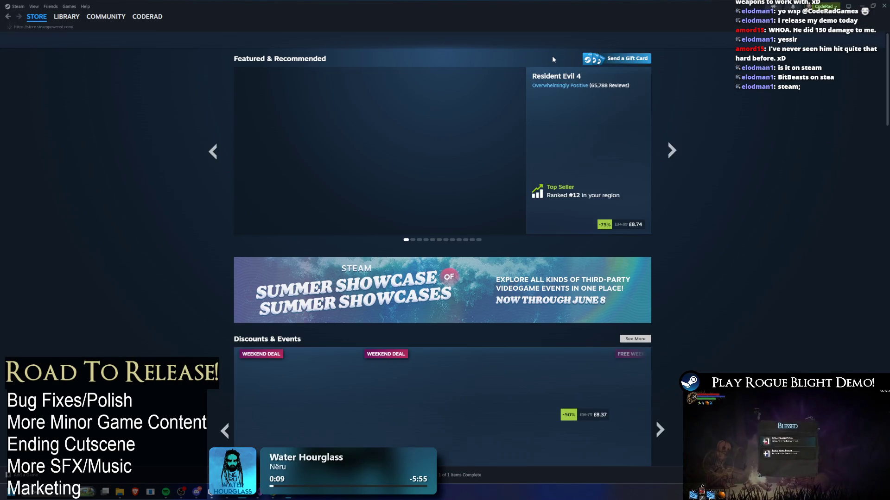
{"action": "type", "text": "bitbeas"}
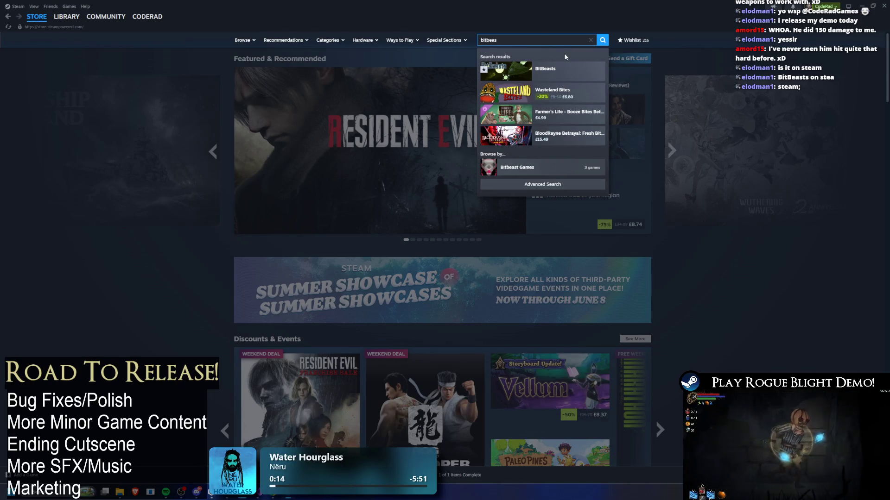
{"action": "left_click", "coordinate": [563, 65]}
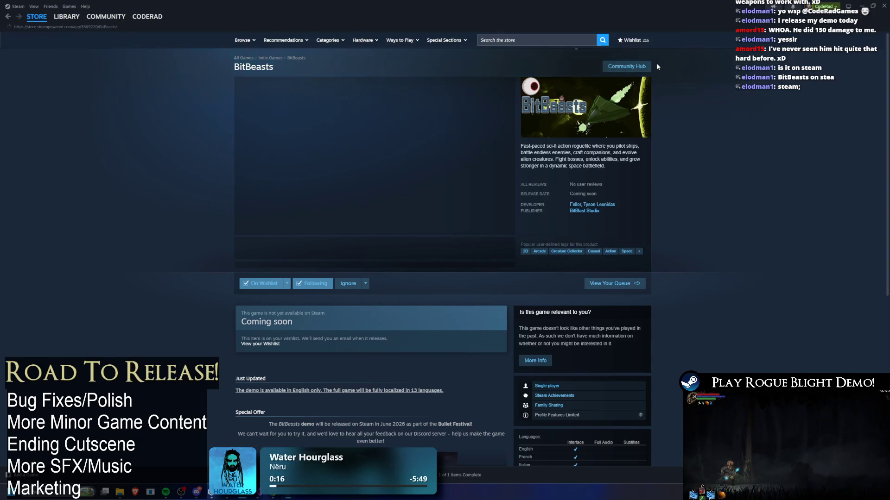
{"action": "left_click", "coordinate": [312, 252]}
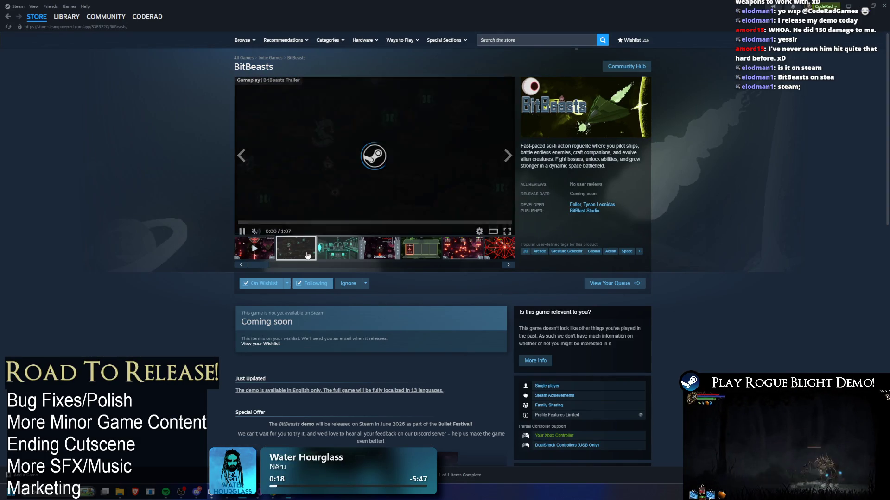
{"action": "scroll", "coordinate": [435, 244], "scroll_direction": "down", "scroll_amount": 5}
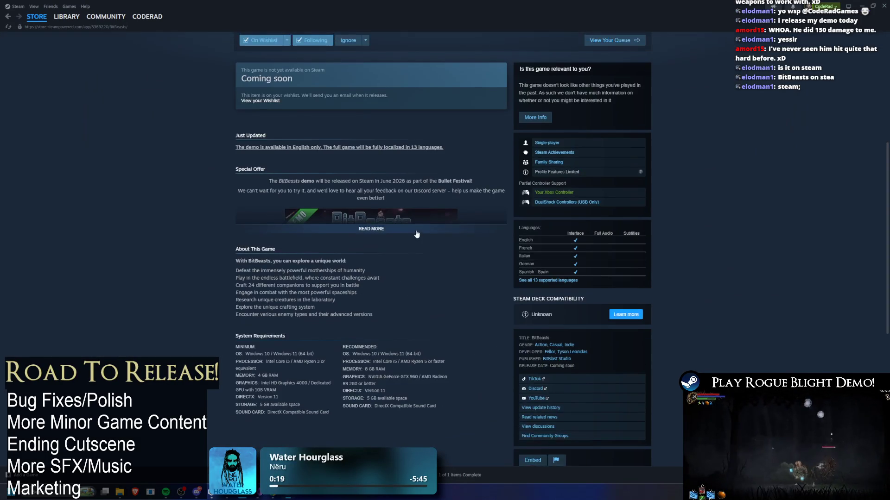
{"action": "scroll", "coordinate": [414, 230], "scroll_direction": "down", "scroll_amount": 1}
{"action": "scroll", "coordinate": [415, 229], "scroll_direction": "up", "scroll_amount": 4}
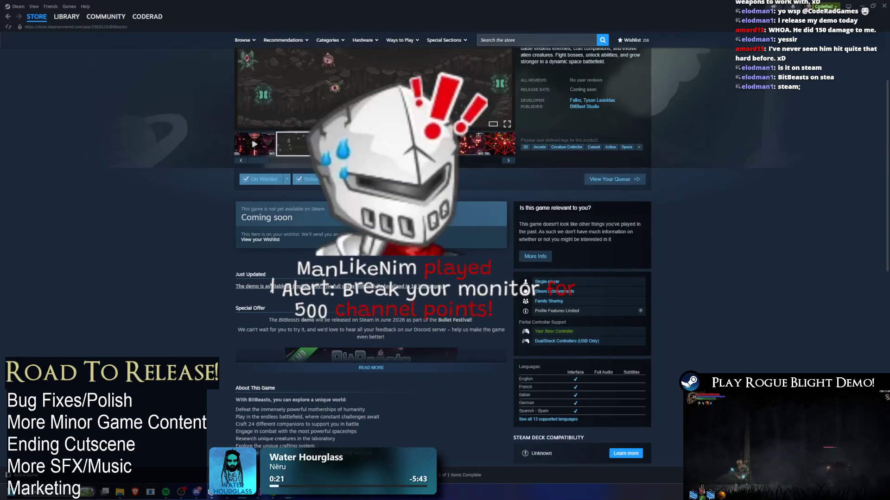
{"action": "scroll", "coordinate": [414, 229], "scroll_direction": "up", "scroll_amount": 2}
{"action": "scroll", "coordinate": [414, 230], "scroll_direction": "down", "scroll_amount": 3}
{"action": "scroll", "coordinate": [415, 230], "scroll_direction": "down", "scroll_amount": 1}
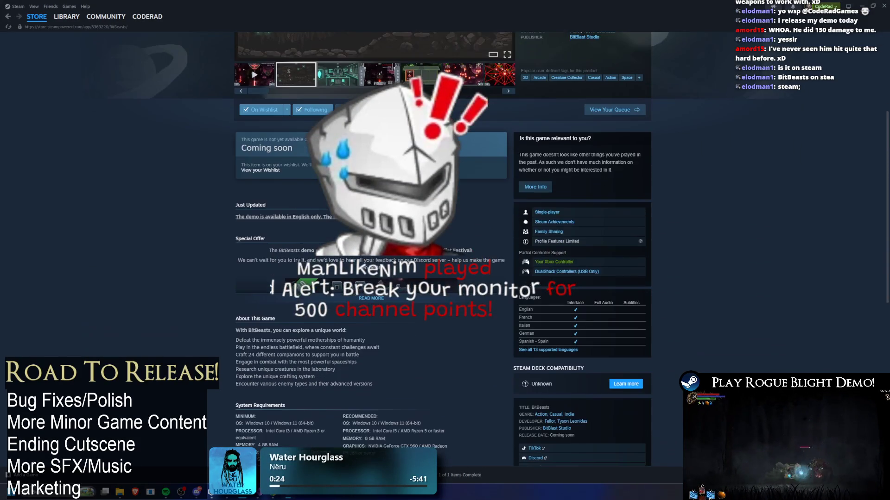
{"action": "scroll", "coordinate": [512, 48], "scroll_direction": "up", "scroll_amount": 4}
Search the store for 'bit beasts demo', then leave Steam for Unity's build settings
{"action": "left_click", "coordinate": [526, 44]}
{"action": "type", "text": "bit bea"}
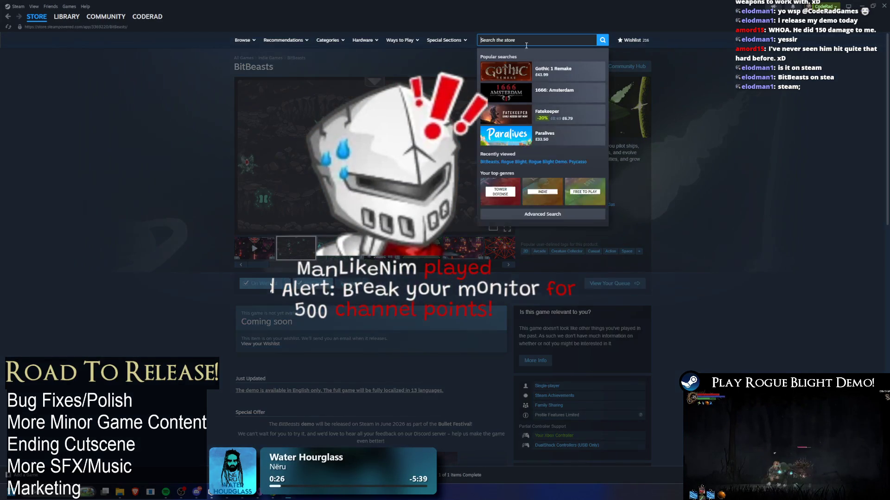
{"action": "type", "text": "sts demo"}
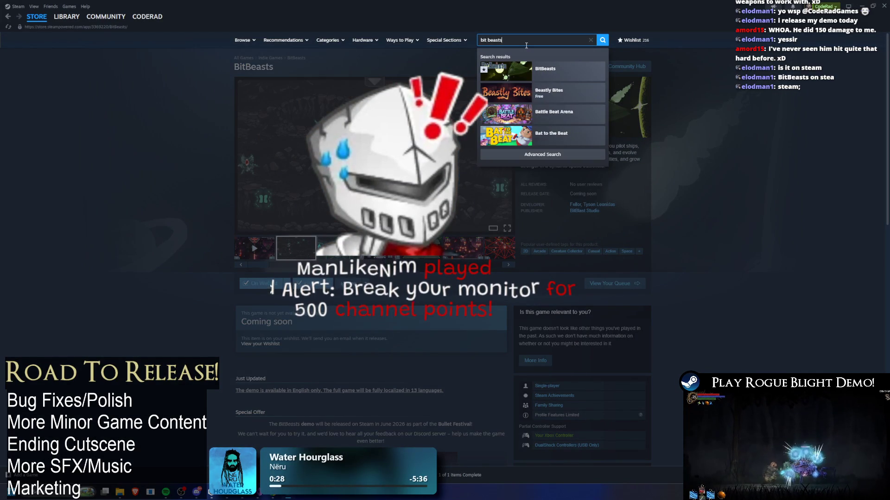
{"action": "key", "text": "BackSpace"}
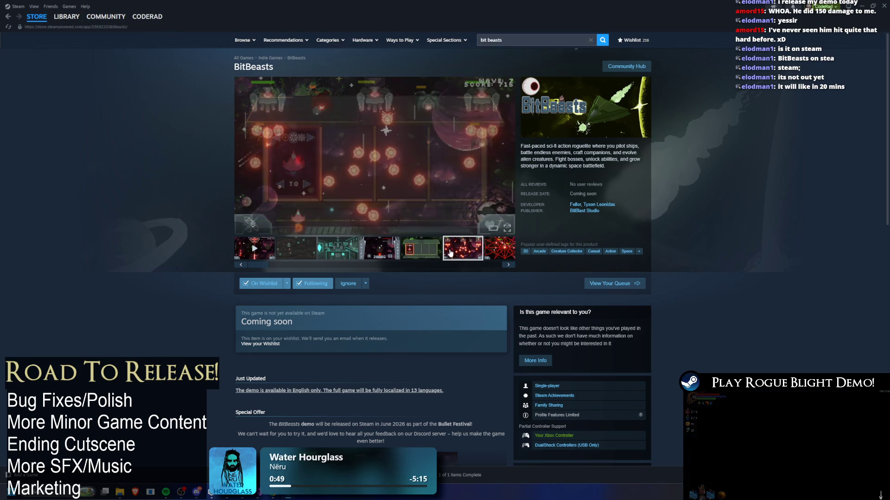
{"action": "left_click", "coordinate": [443, 265]}
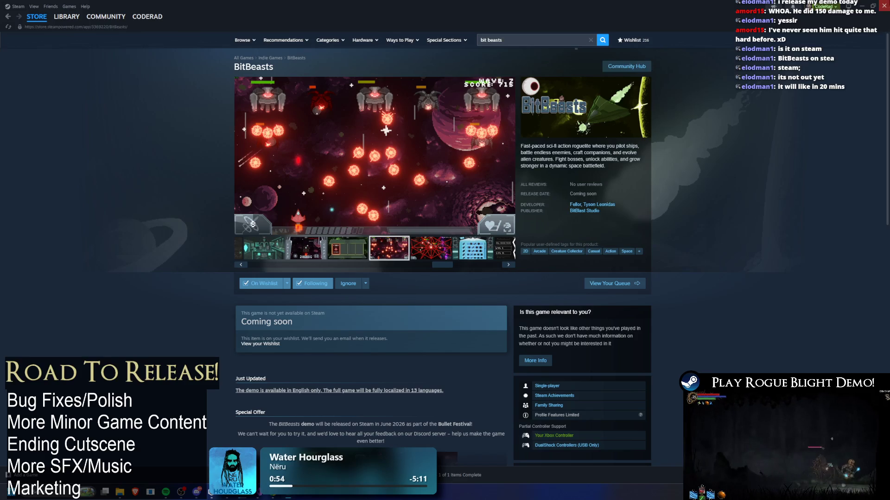
{"action": "key", "text": "alt+Tab"}
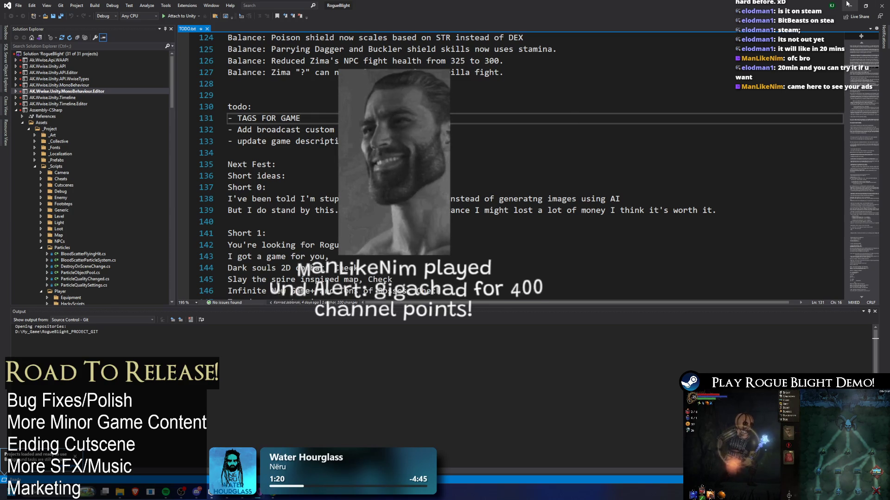
{"action": "key", "text": "alt+Tab"}
Set macOS architecture to Intel 64-bit + Apple silicon and start the build, naming RogueBlightPlaytest.app
{"action": "left_click", "coordinate": [199, 267]}
{"action": "left_click", "coordinate": [201, 290]}
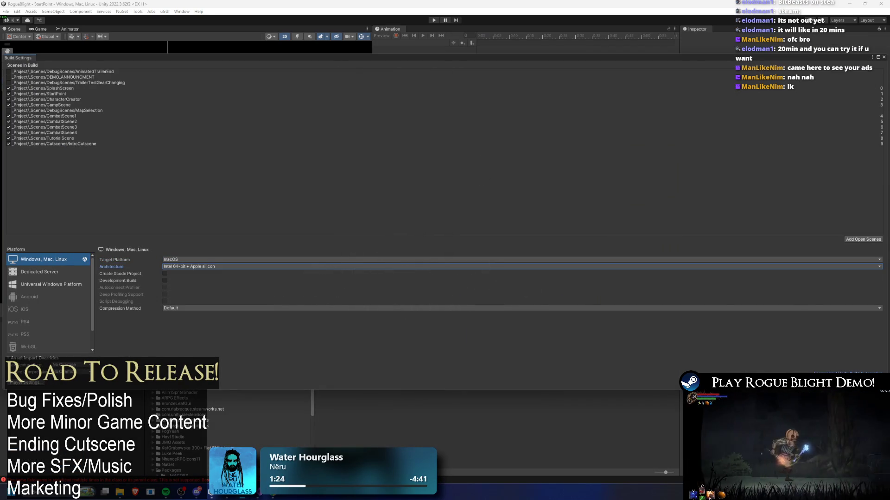
{"action": "key", "text": "ctrl+b"}
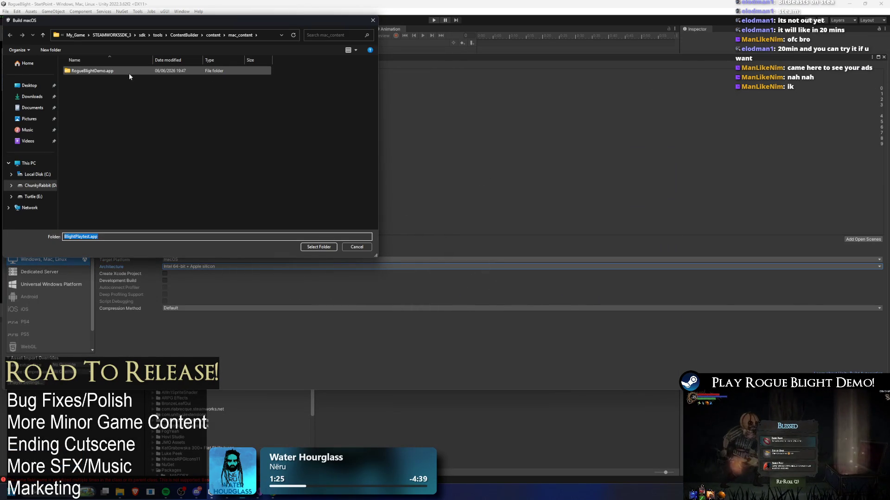
{"action": "left_click", "coordinate": [77, 70]}
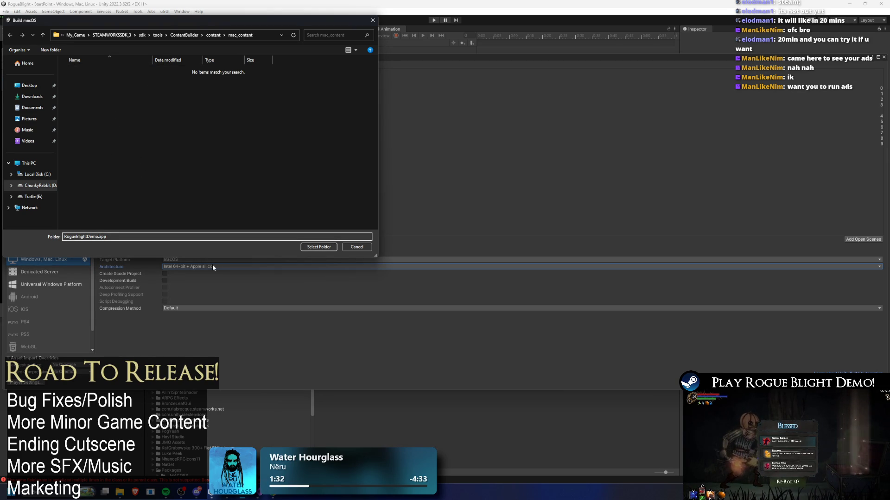
{"action": "key", "text": "BackSpace"}
{"action": "key", "text": "BackSpace"}
{"action": "key", "text": "BackSpace"}
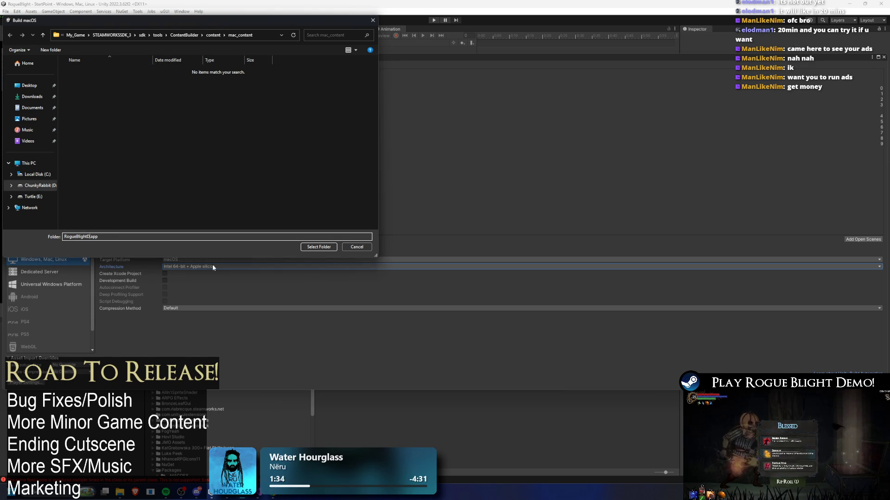
{"action": "type", "text": "Playtes"}
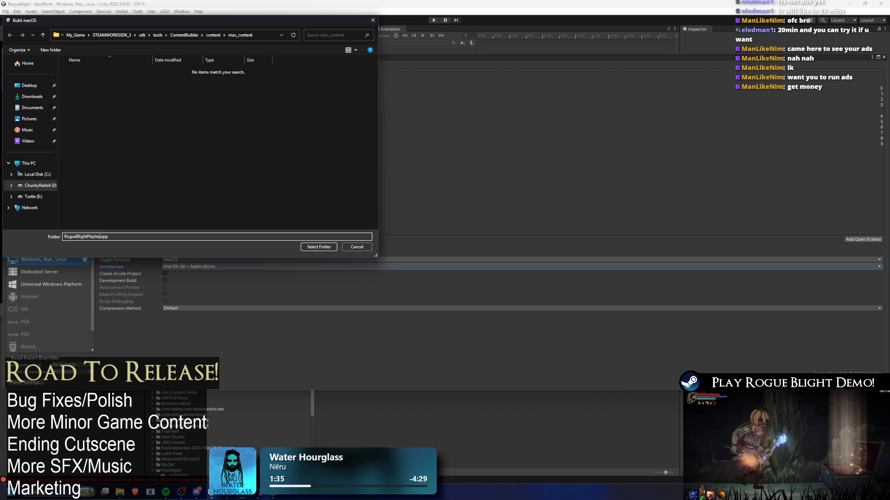
{"action": "key", "text": "Return"}
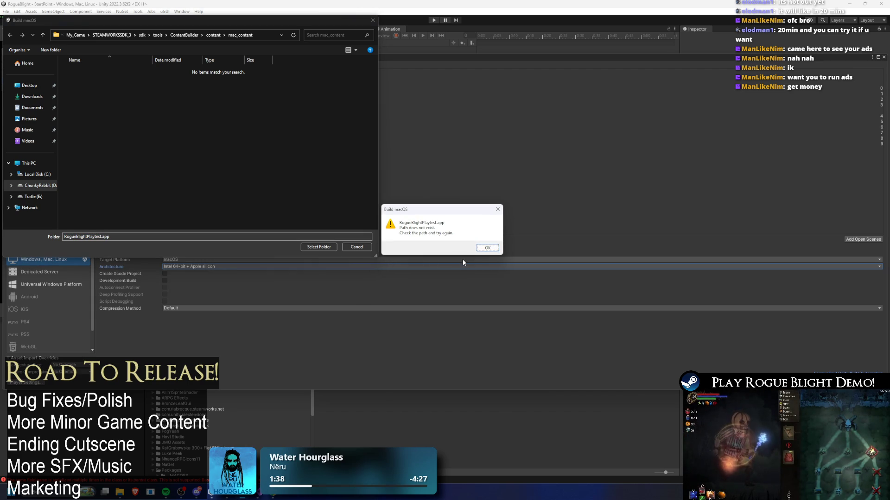
{"action": "key", "text": "Return"}
Create a new RogueBlightPlaytest.app folder in mac_content and select it as build destination
{"action": "right_click", "coordinate": [129, 108]}
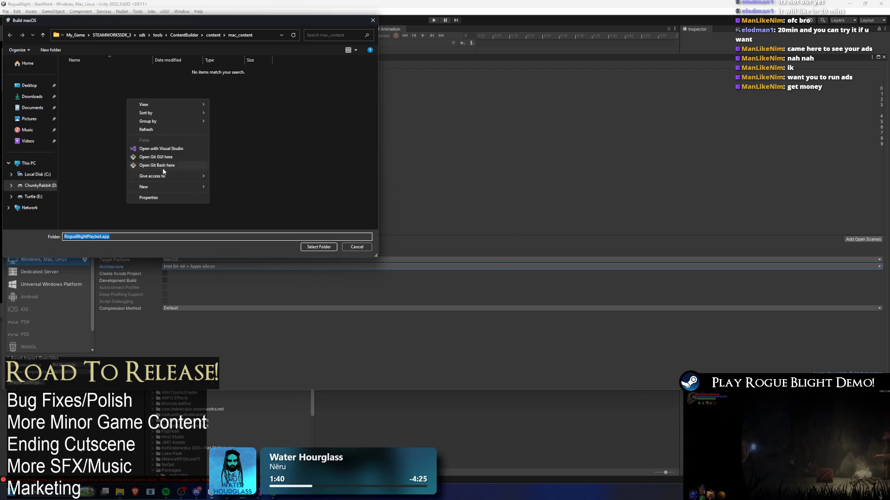
{"action": "mouse_move", "coordinate": [183, 184]}
{"action": "left_click", "coordinate": [238, 184]}
{"action": "type", "text": "RogueBlightPlaytest.app"}
{"action": "key", "text": "Return"}
{"action": "key", "text": "Return"}
{"action": "left_click", "coordinate": [319, 247]}
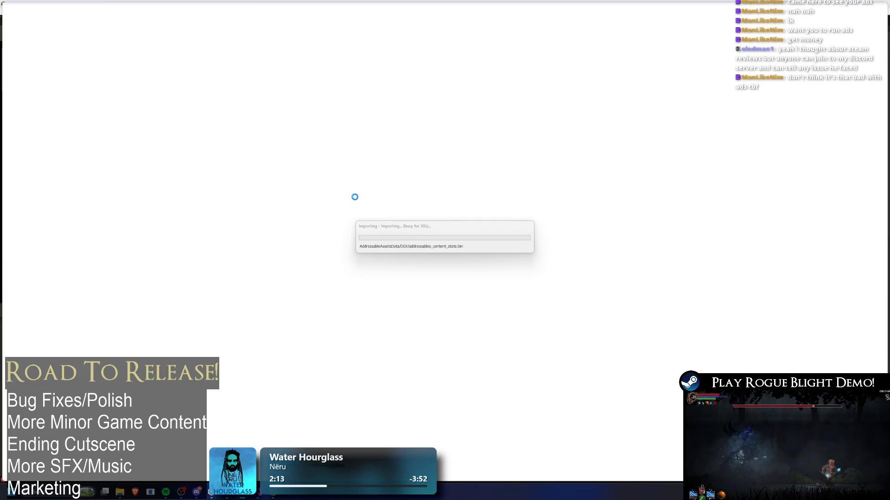
Switch to Visual Studio's TODO.txt while Unity imports the macOS build
{"action": "key", "text": "alt+Tab"}
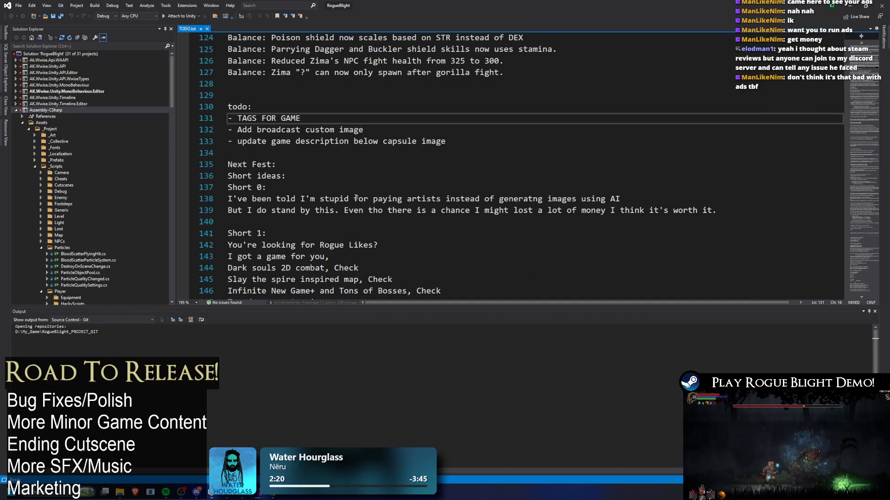
Launch Steam and look over the Rogue Blight store page
{"action": "key", "text": "super"}
{"action": "type", "text": "steam"}
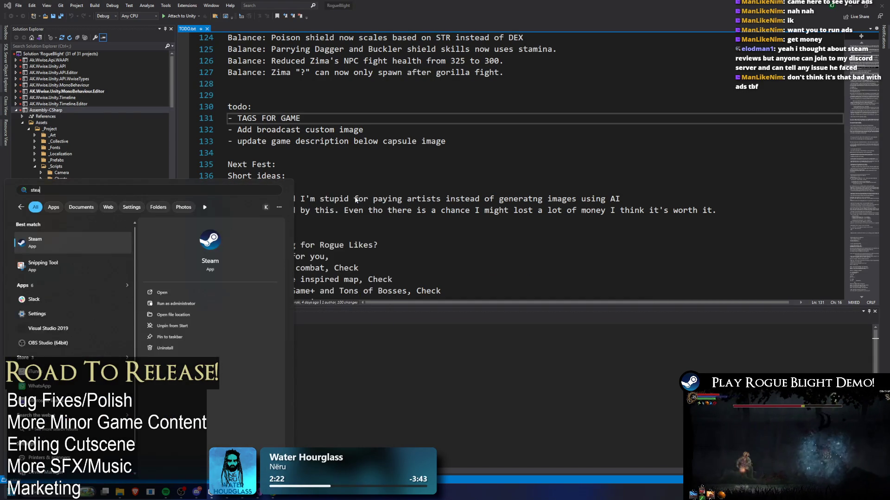
{"action": "key", "text": "Return"}
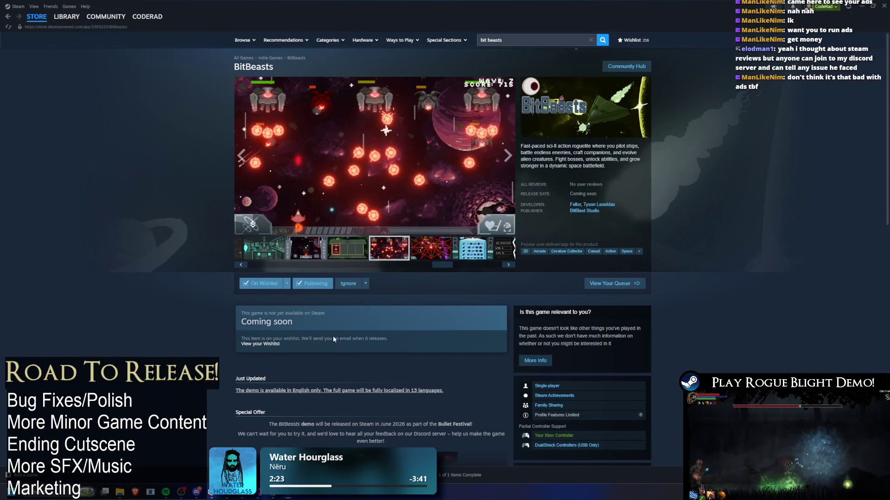
{"action": "left_click", "coordinate": [548, 40]}
{"action": "type", "text": "rogue blight"}
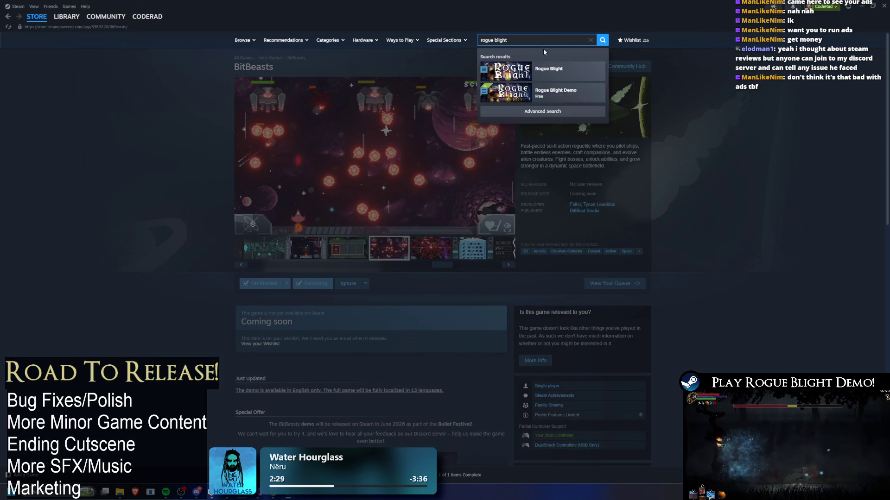
{"action": "left_click", "coordinate": [548, 68]}
{"action": "scroll", "coordinate": [452, 233], "scroll_direction": "down", "scroll_amount": 5}
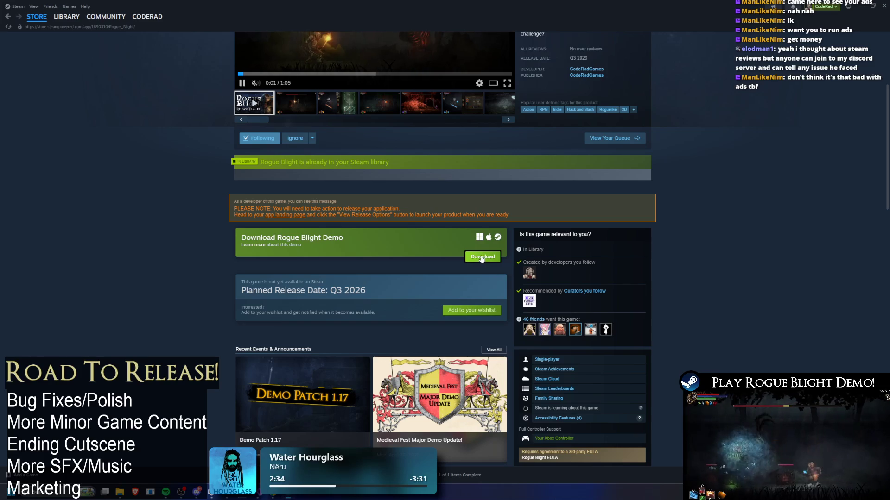
{"action": "scroll", "coordinate": [463, 185], "scroll_direction": "up", "scroll_amount": 4}
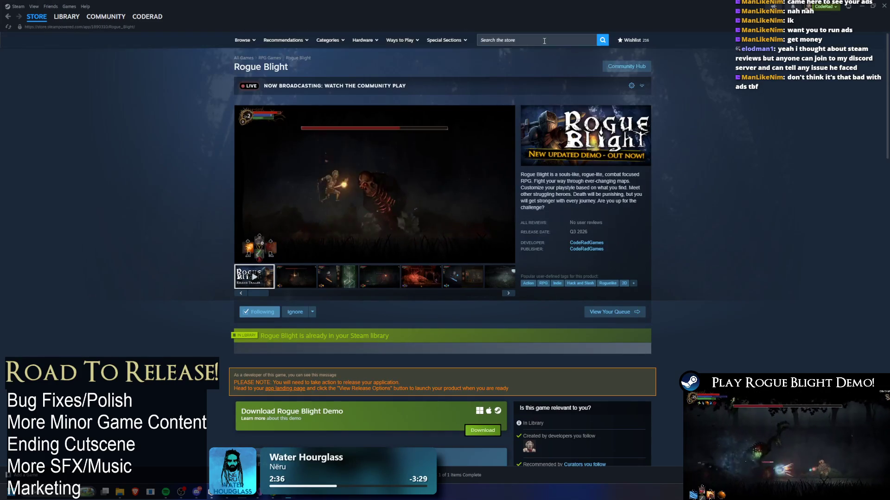
Search for Verho and browse the Verho - Curse of Faces store page
{"action": "left_click", "coordinate": [533, 40]}
{"action": "type", "text": "verho"}
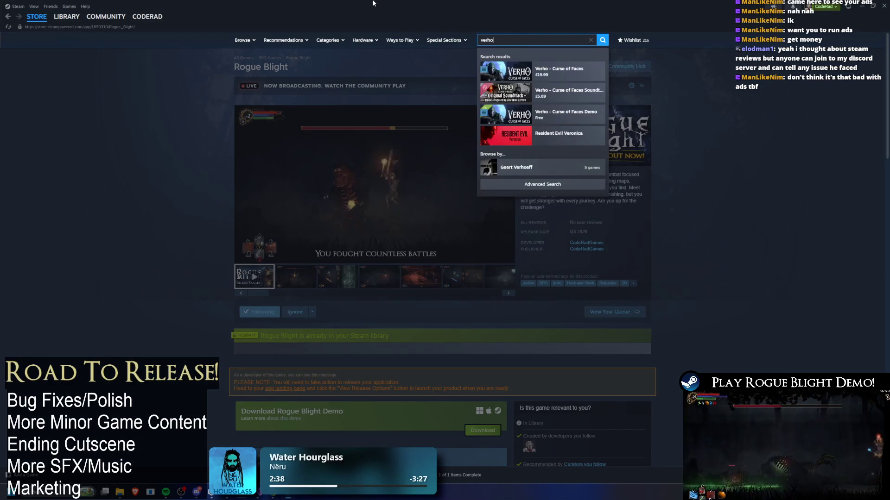
{"action": "left_click", "coordinate": [559, 71]}
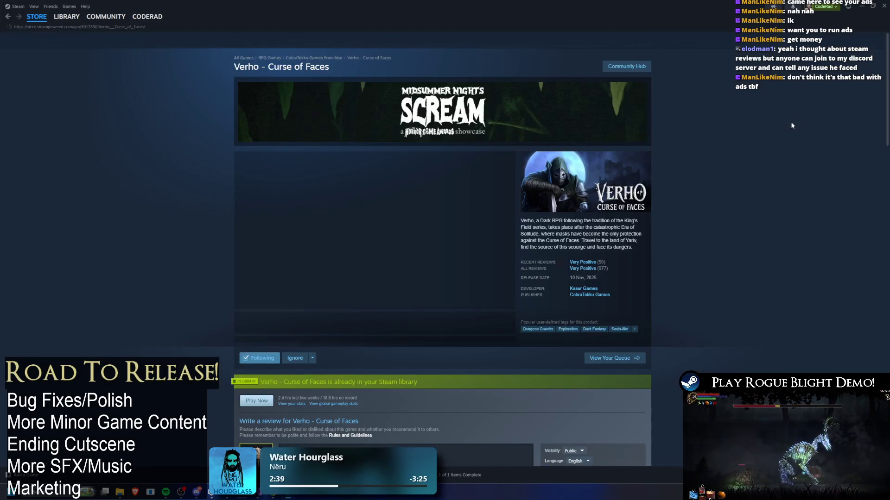
{"action": "scroll", "coordinate": [791, 117], "scroll_direction": "down", "scroll_amount": 10}
{"action": "scroll", "coordinate": [797, 130], "scroll_direction": "down", "scroll_amount": 2}
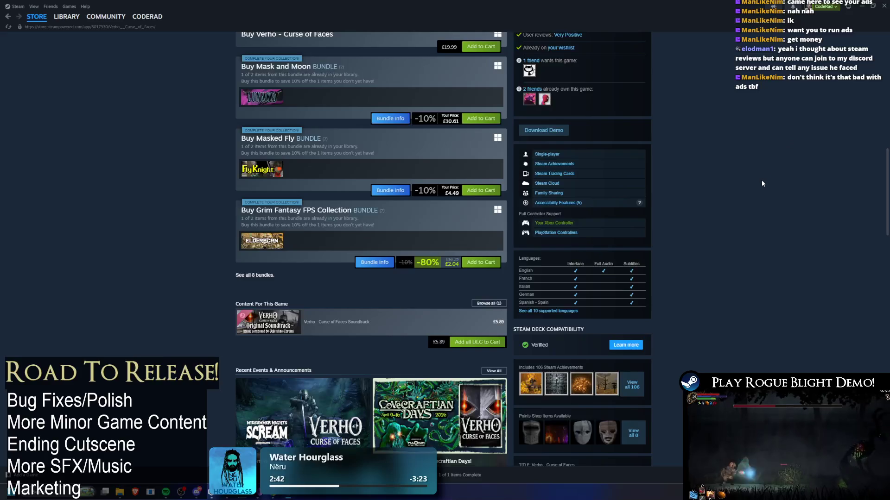
{"action": "scroll", "coordinate": [764, 179], "scroll_direction": "up", "scroll_amount": 4}
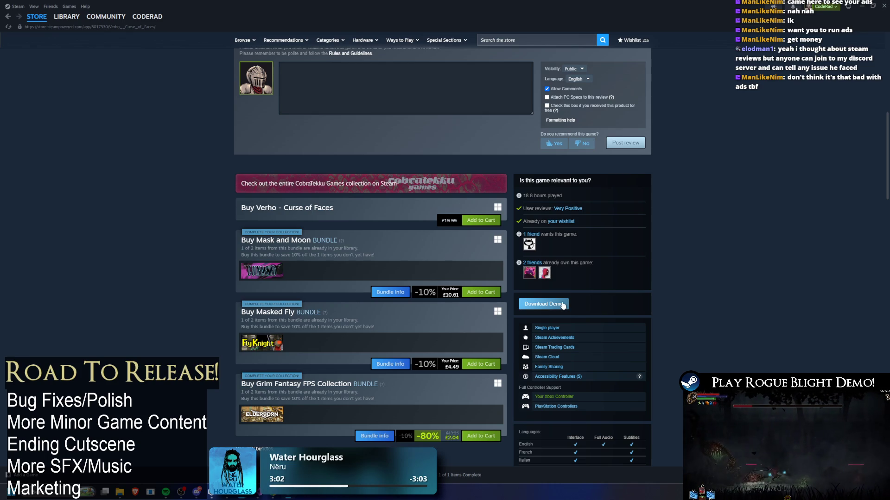
{"action": "scroll", "coordinate": [530, 225], "scroll_direction": "up", "scroll_amount": 8}
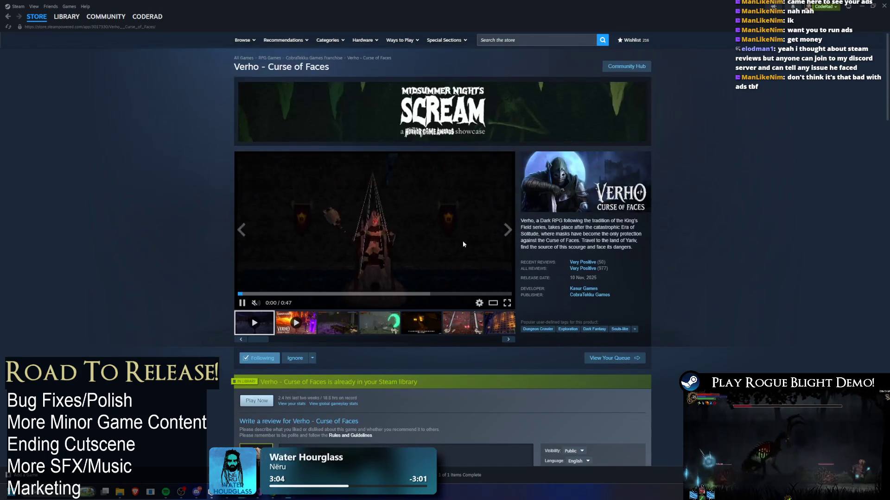
{"action": "left_click", "coordinate": [375, 338]}
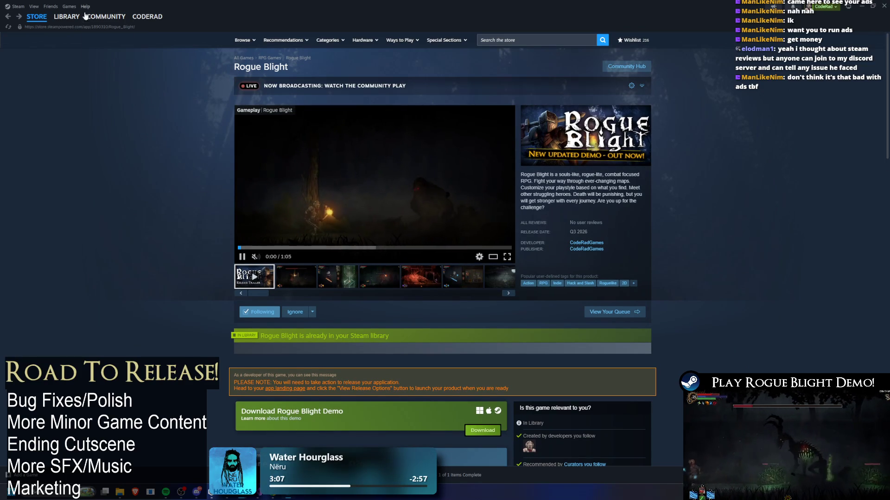
Open Rogue Blight Playtest in the Steam library, then close Steam
{"action": "left_click", "coordinate": [67, 16]}
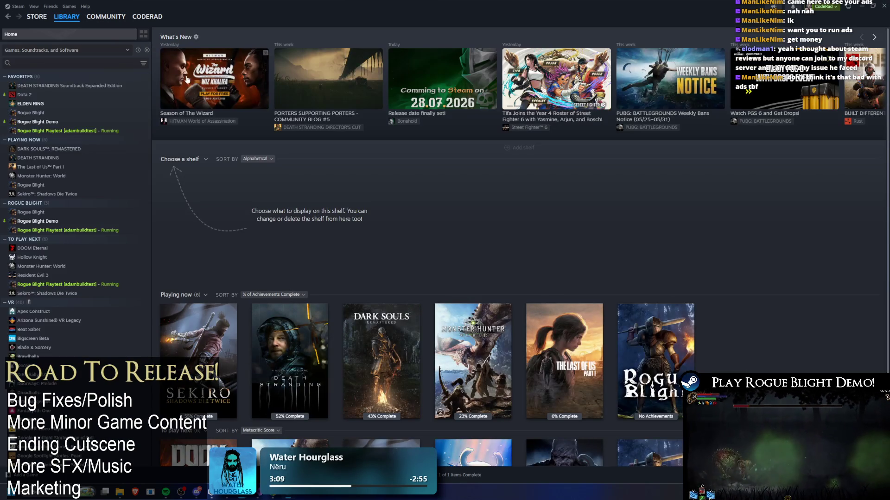
{"action": "left_click", "coordinate": [112, 130]}
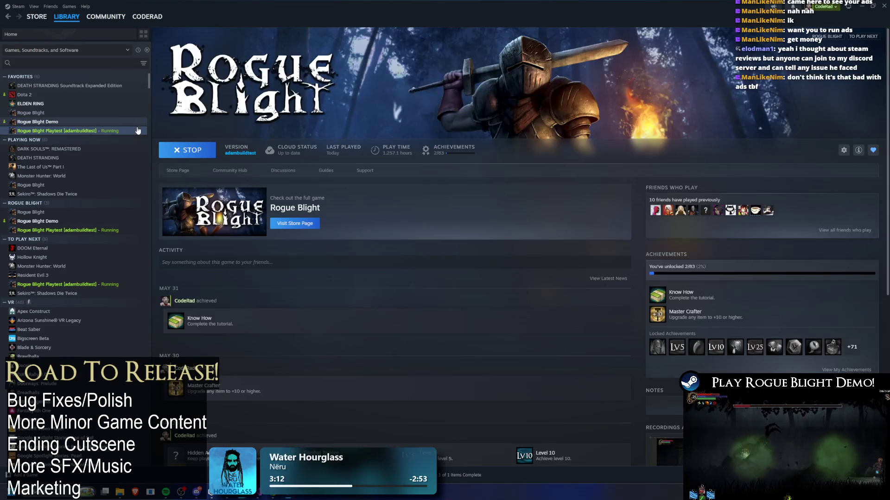
{"action": "left_click", "coordinate": [883, 5]}
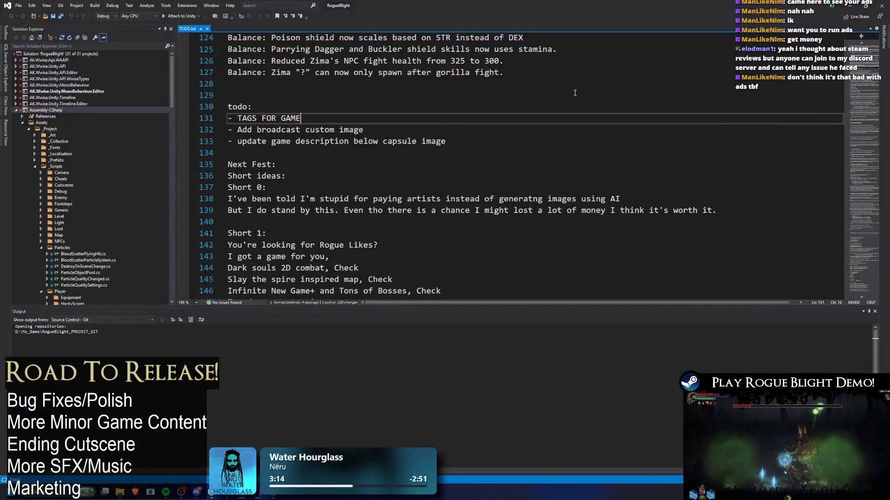
Bring Unity's running Building Player dialog to the front, then return to the TODO notes
{"action": "left_click", "coordinate": [850, 5]}
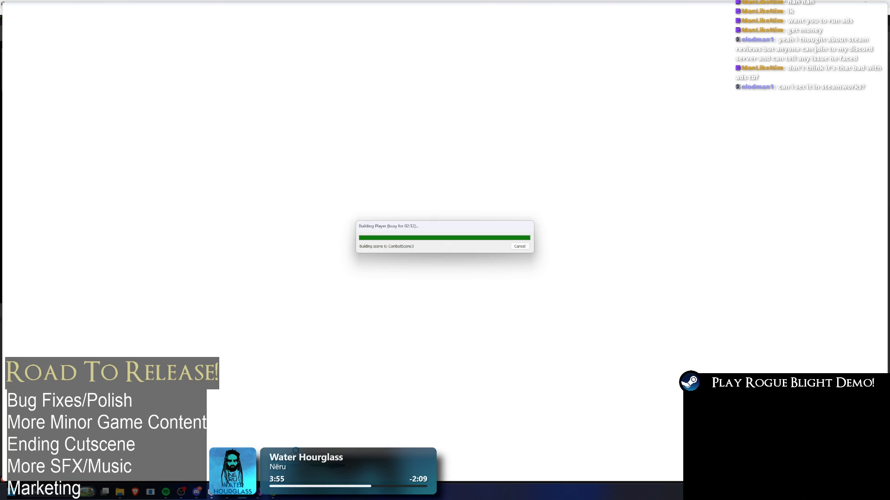
{"action": "left_click", "coordinate": [261, 497]}
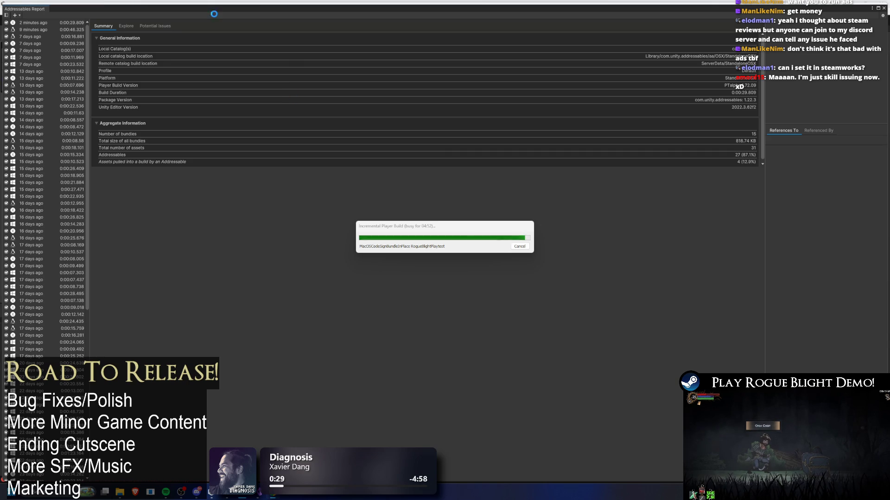
Open the Windows Start menu while the macOS build code-signs the app bundle
{"action": "key", "text": "super"}
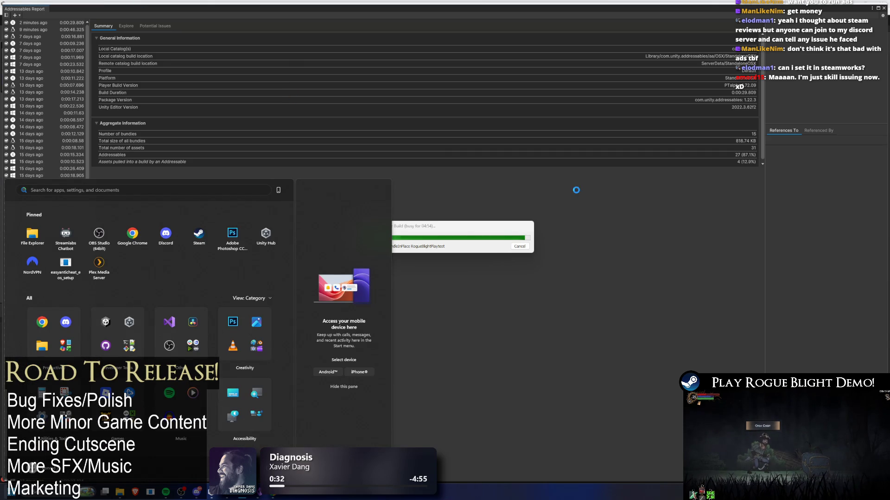
Launch Steam and open the Rogue Blight store page
{"action": "type", "text": "steam"}
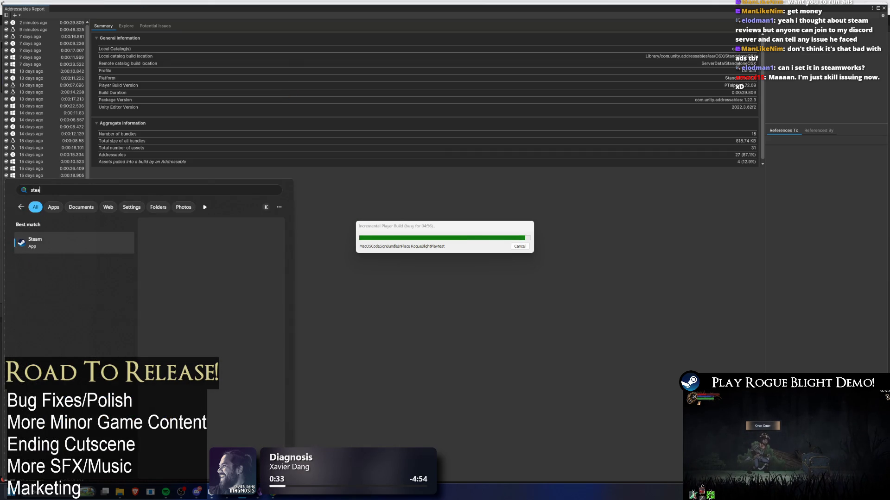
{"action": "key", "text": "Return"}
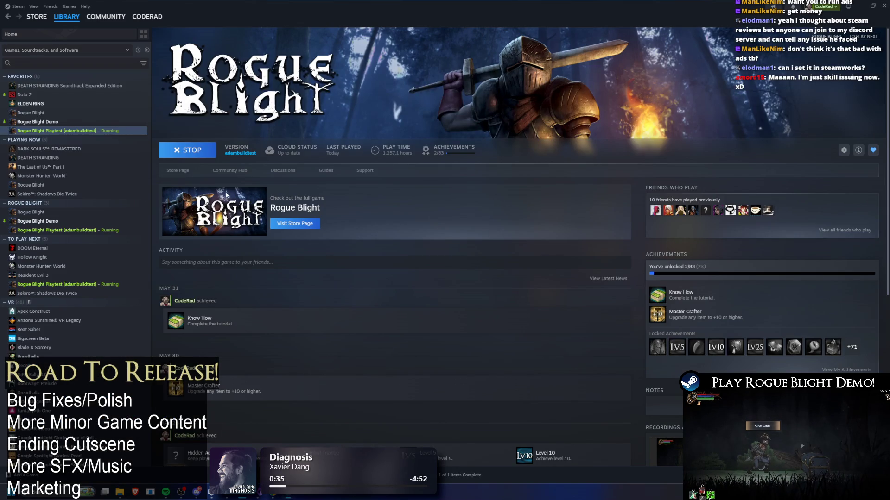
{"action": "left_click", "coordinate": [178, 170]}
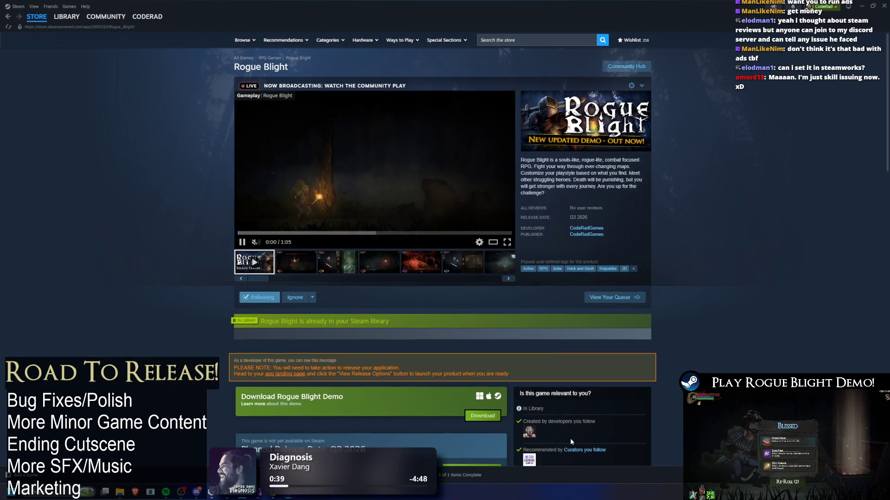
Show the live broadcast and read the Demo Patch 1.17 announcement on the store page
{"action": "left_click", "coordinate": [641, 86]}
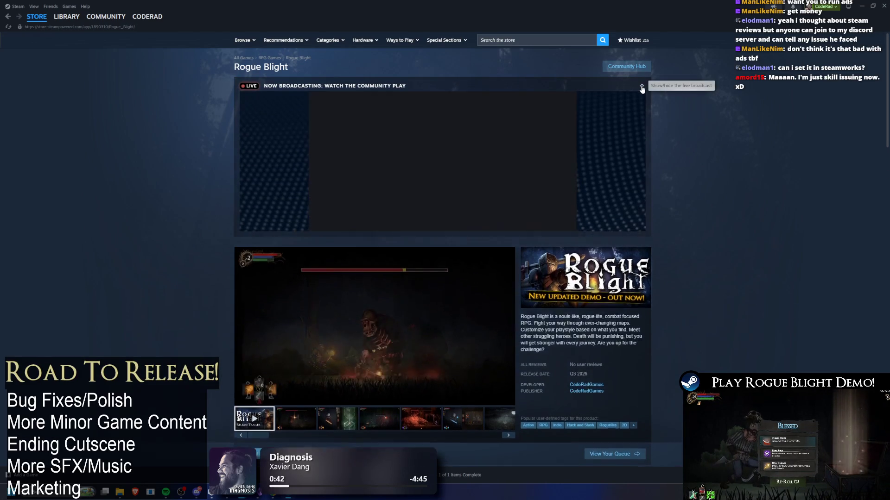
{"action": "scroll", "coordinate": [535, 151], "scroll_direction": "down", "scroll_amount": 3}
{"action": "scroll", "coordinate": [535, 151], "scroll_direction": "down", "scroll_amount": 4}
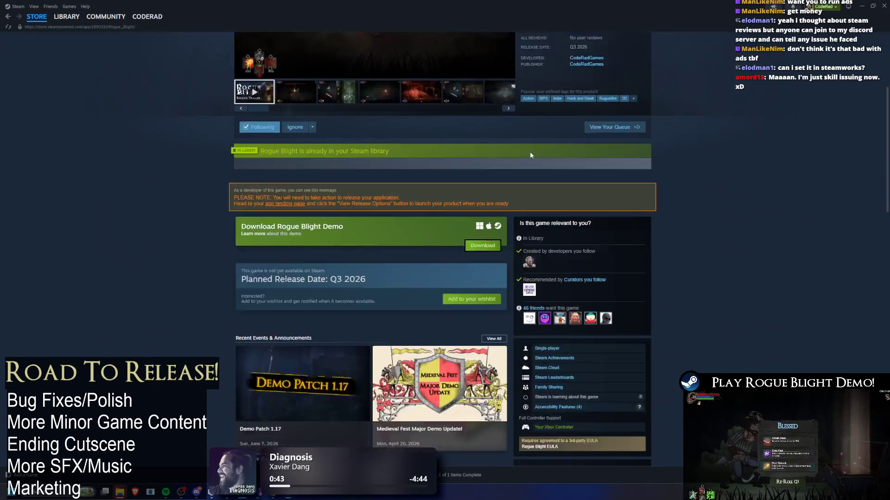
{"action": "left_click", "coordinate": [302, 222]}
{"action": "scroll", "coordinate": [555, 173], "scroll_direction": "down", "scroll_amount": 12}
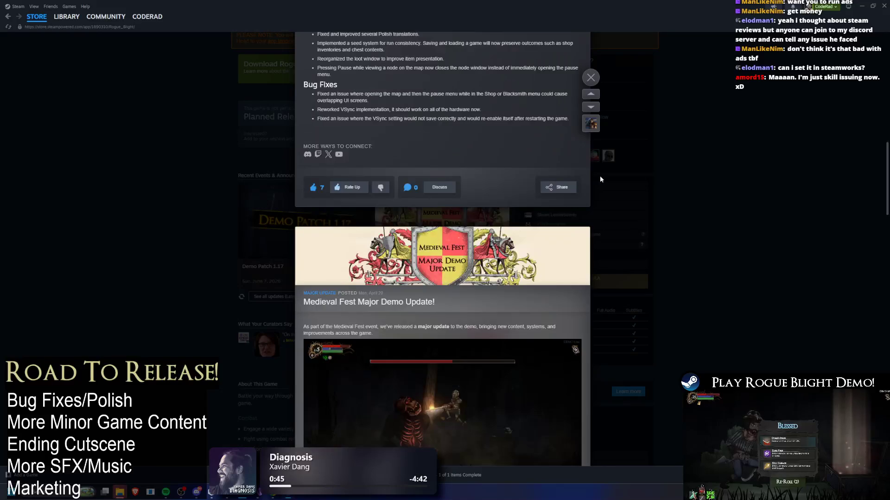
{"action": "scroll", "coordinate": [594, 190], "scroll_direction": "down", "scroll_amount": 10}
{"action": "left_click", "coordinate": [749, 115]}
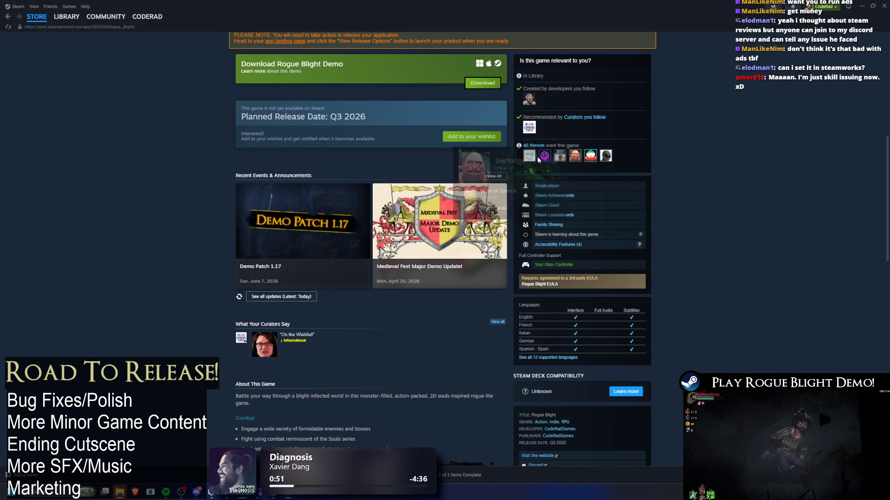
{"action": "scroll", "coordinate": [476, 173], "scroll_direction": "down", "scroll_amount": 3}
{"action": "scroll", "coordinate": [750, 229], "scroll_direction": "up", "scroll_amount": 12}
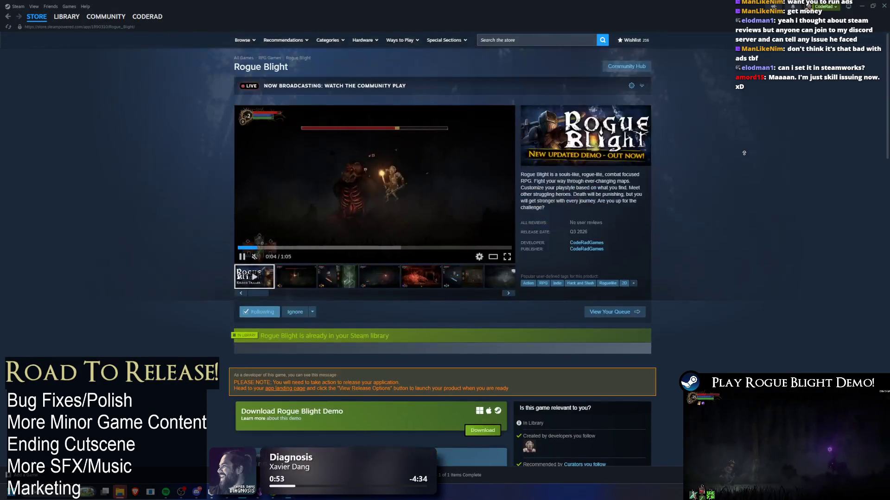
From the library home, reopen the Rogue Blight Playtest store page and view screenshots two, four, five and six
{"action": "left_click", "coordinate": [62, 25]}
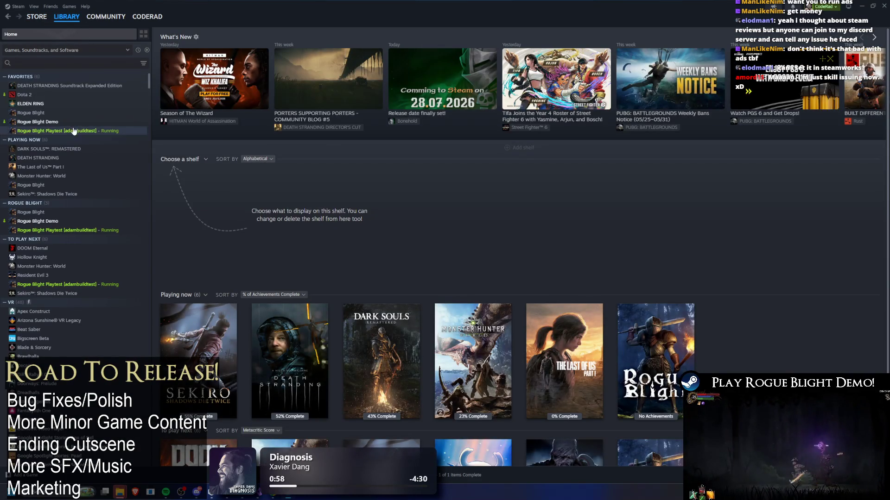
{"action": "left_click", "coordinate": [71, 130]}
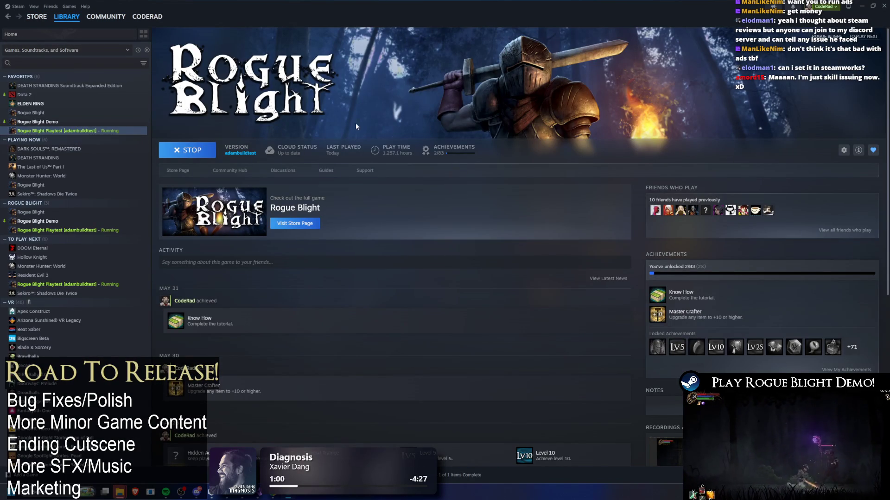
{"action": "left_click", "coordinate": [181, 172]}
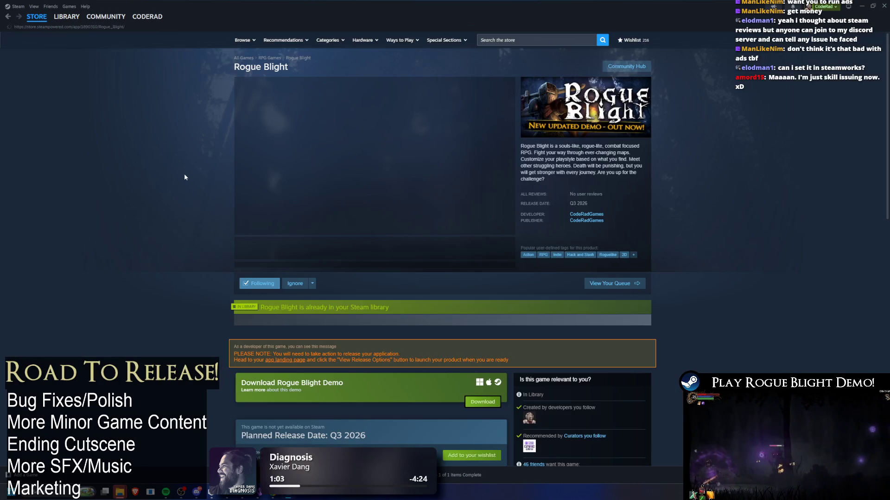
{"action": "left_click", "coordinate": [296, 284]}
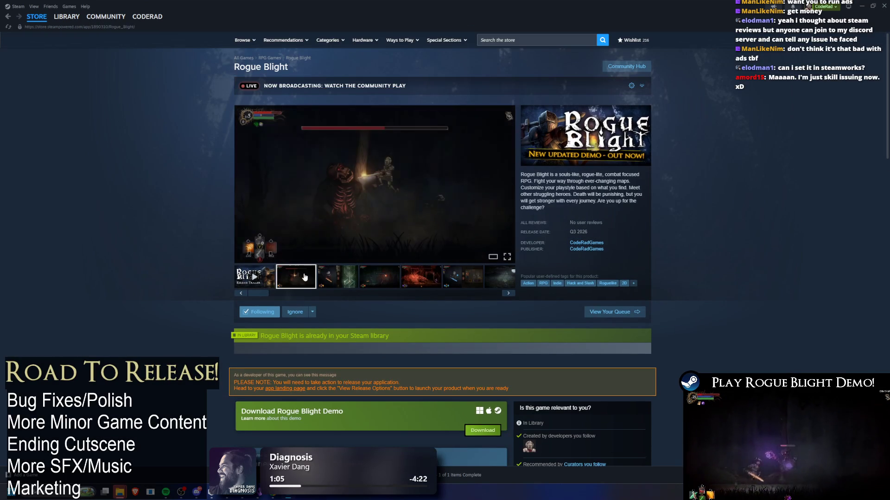
{"action": "left_click", "coordinate": [366, 285]}
{"action": "left_click", "coordinate": [421, 280]}
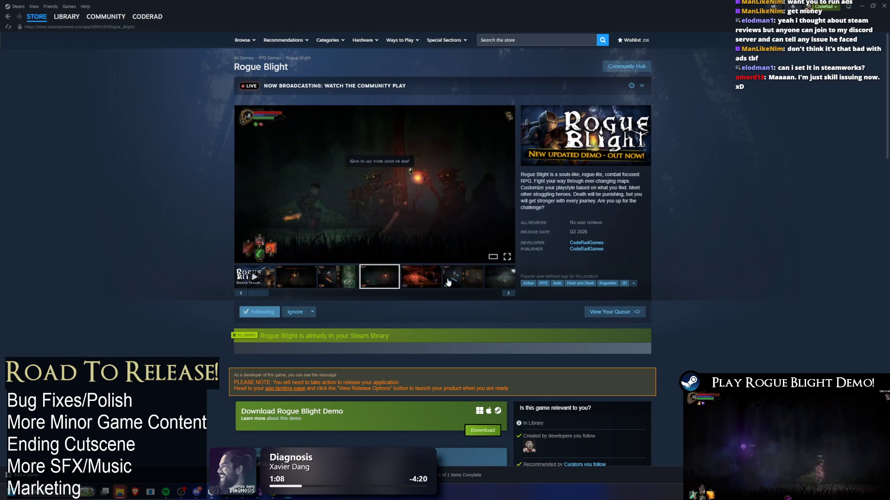
{"action": "left_click", "coordinate": [449, 280]}
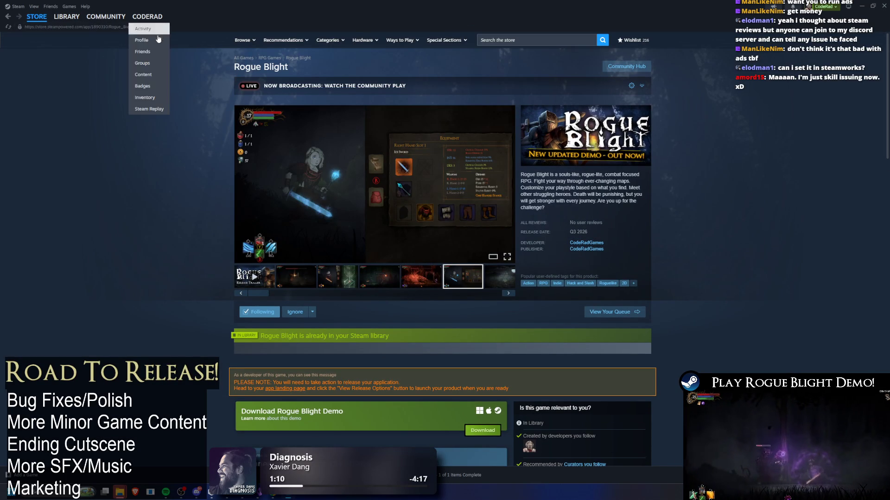
Visit your own Steam community profile, then return to the Library home view
{"action": "left_click", "coordinate": [148, 41]}
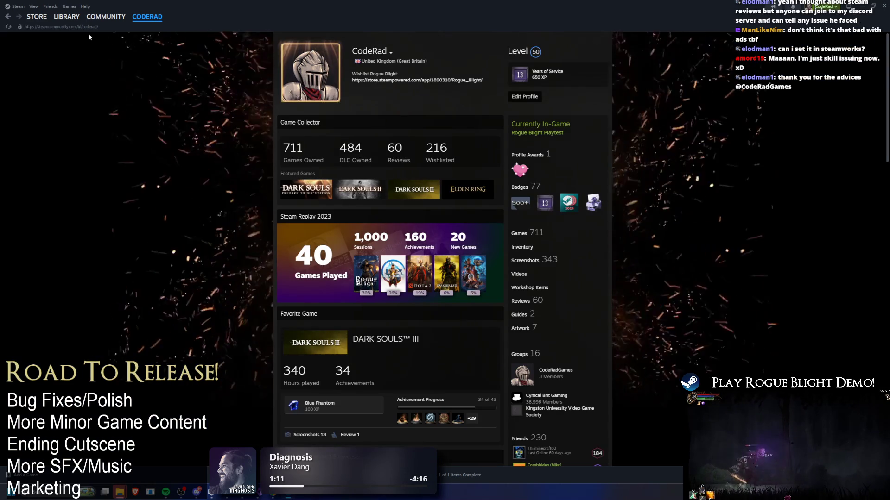
{"action": "mouse_move", "coordinate": [66, 17]}
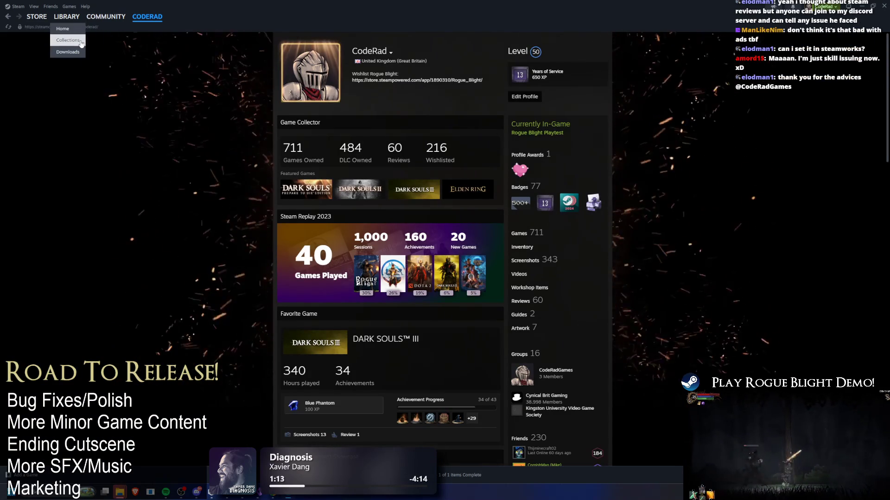
{"action": "left_click", "coordinate": [63, 28]}
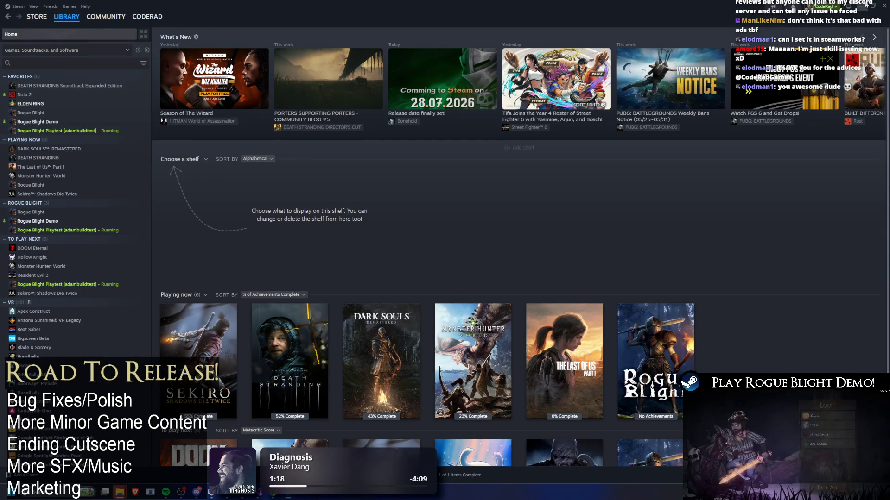
{"action": "key", "text": "alt+F4"}
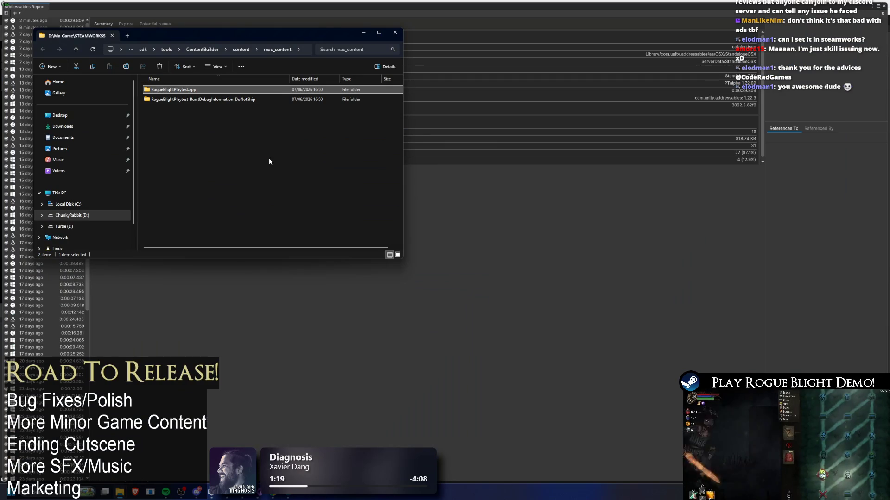
Delete the RogueBlightPlaytest_BurstDebugInformation_DoNotShip folder from mac_content
{"action": "left_click_drag", "start_coordinate": [269, 156], "coordinate": [211, 102]}
{"action": "key", "text": "Delete"}
{"action": "left_click", "coordinate": [241, 49]}
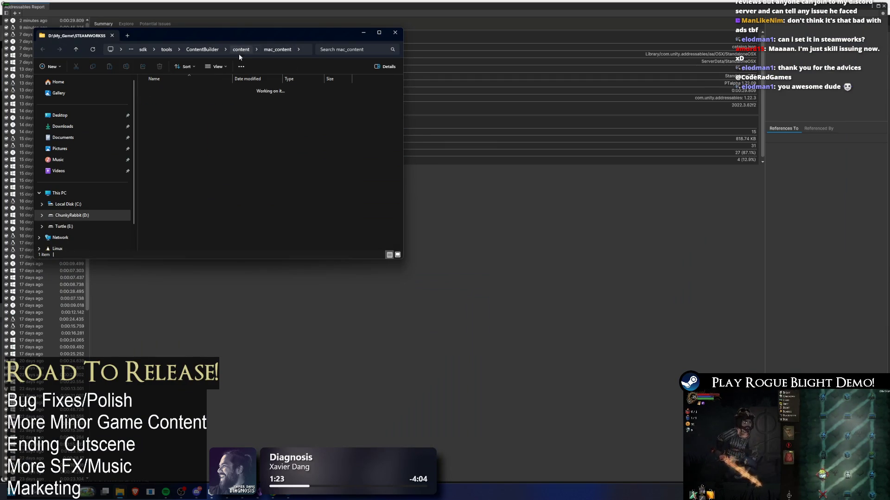
Check the contents of windows_content and linux_content, then minimize File Explorer
{"action": "left_click", "coordinate": [180, 118]}
{"action": "double_click", "coordinate": [181, 118]}
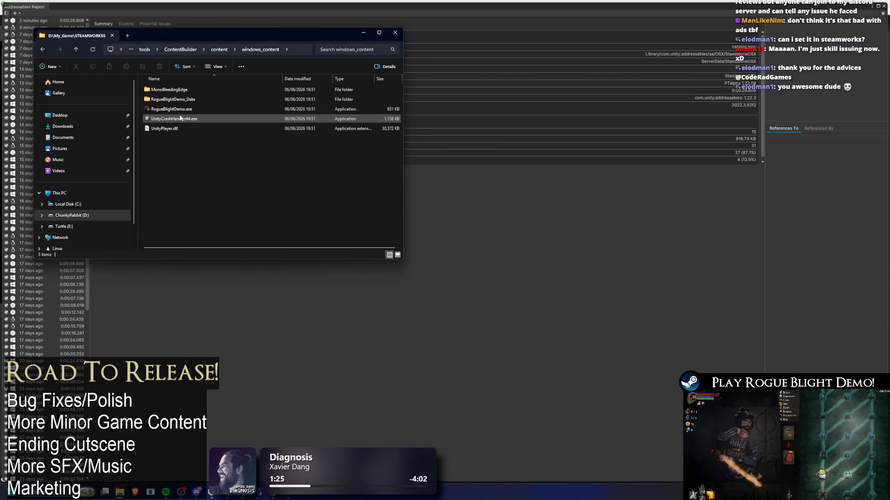
{"action": "key", "text": "alt+Left"}
{"action": "left_click", "coordinate": [176, 90]}
{"action": "double_click", "coordinate": [177, 89]}
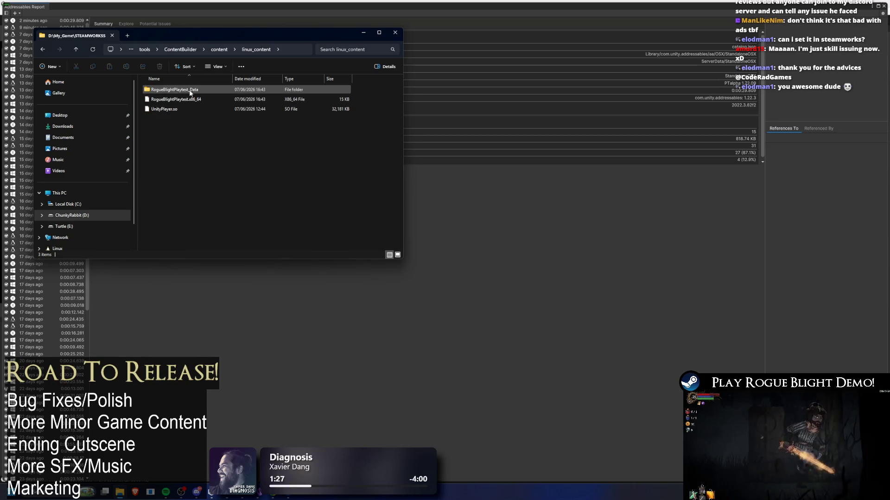
{"action": "key", "text": "alt+Left"}
{"action": "left_click", "coordinate": [364, 33]}
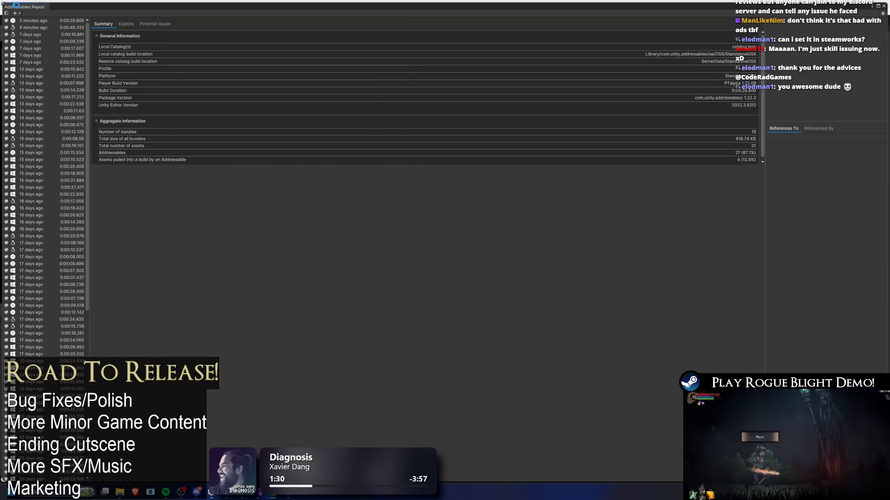
{"action": "key", "text": "alt+Tab"}
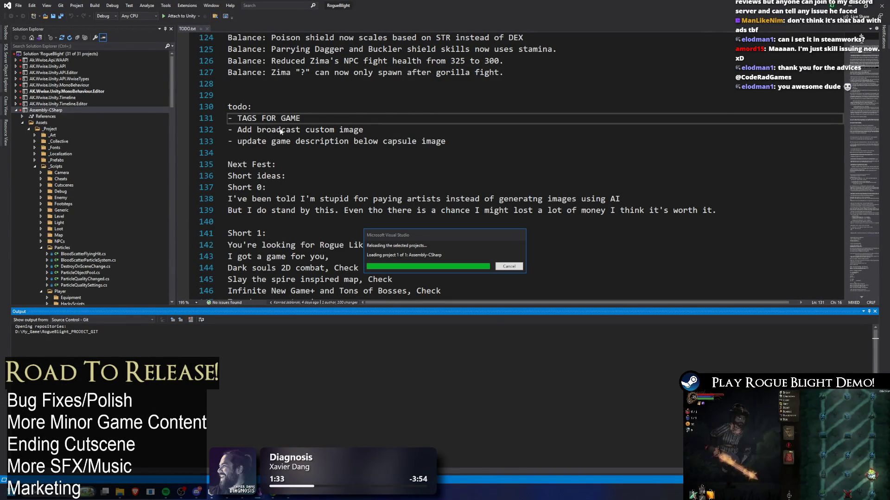
Switch the Build Settings target platform from macOS to Windows
{"action": "key", "text": "alt+Tab"}
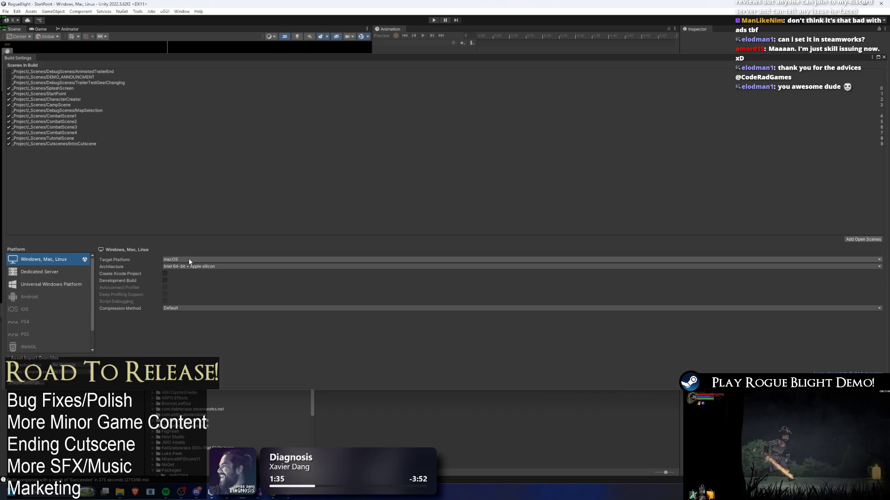
{"action": "left_click", "coordinate": [187, 259]}
{"action": "left_click", "coordinate": [190, 268]}
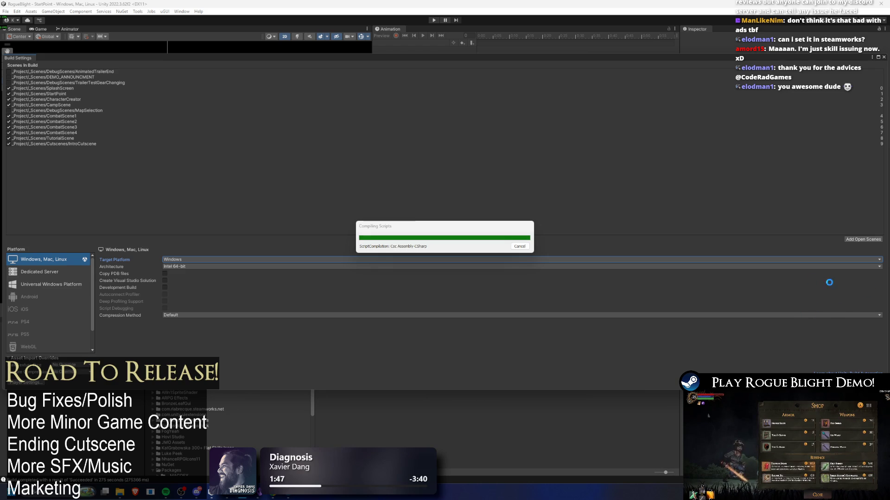
{"action": "key", "text": "alt+Tab"}
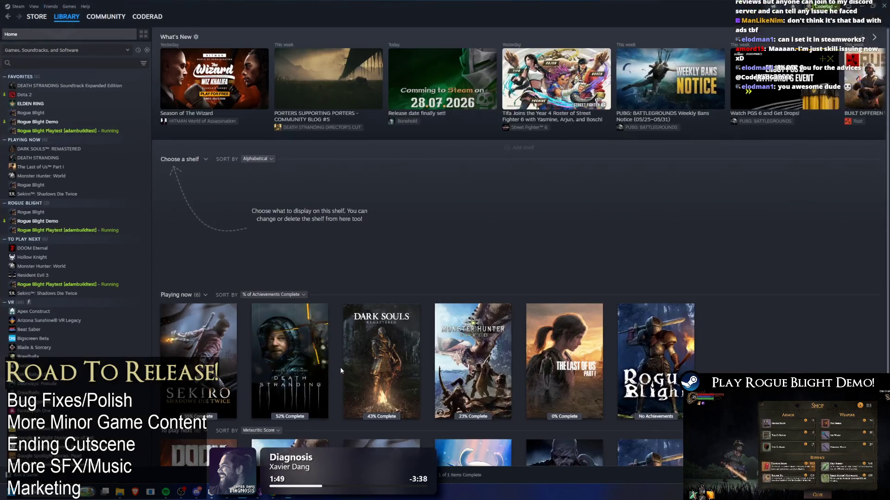
Browse the Rogue Blight Playtest library page and its store page, then return to Unity's Build Settings
{"action": "left_click", "coordinate": [56, 131]}
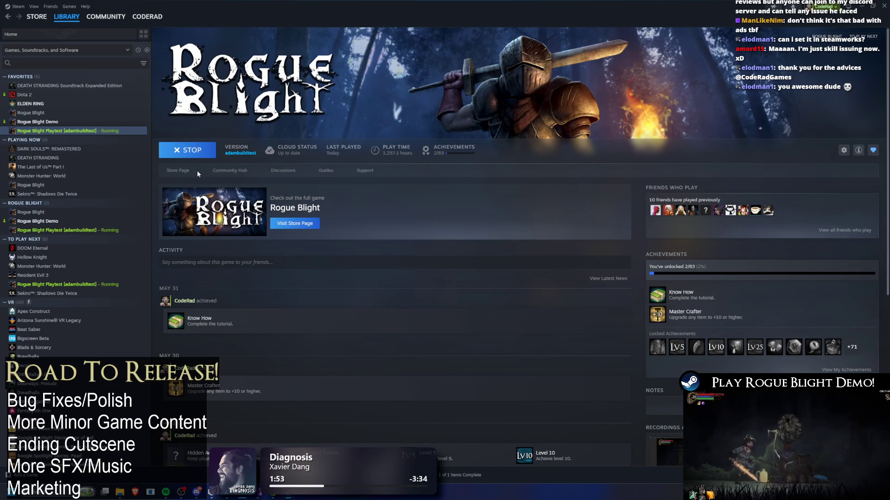
{"action": "left_click", "coordinate": [177, 171]}
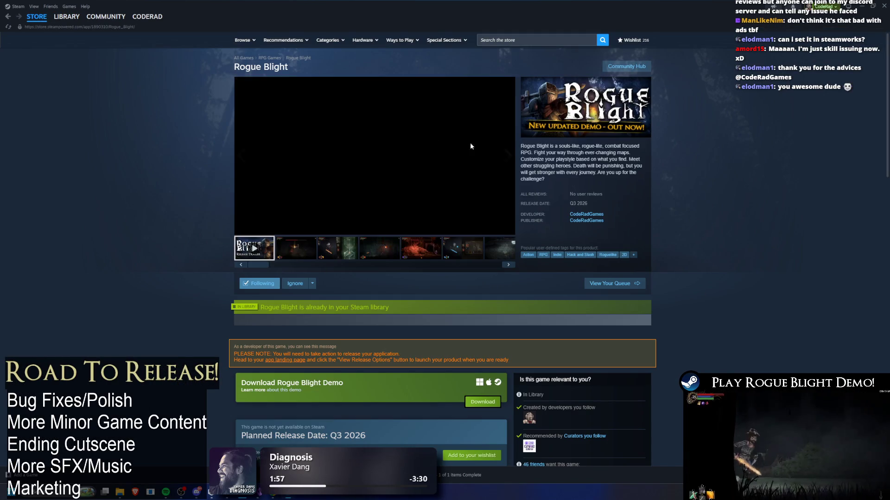
{"action": "scroll", "coordinate": [466, 187], "scroll_direction": "down", "scroll_amount": 8}
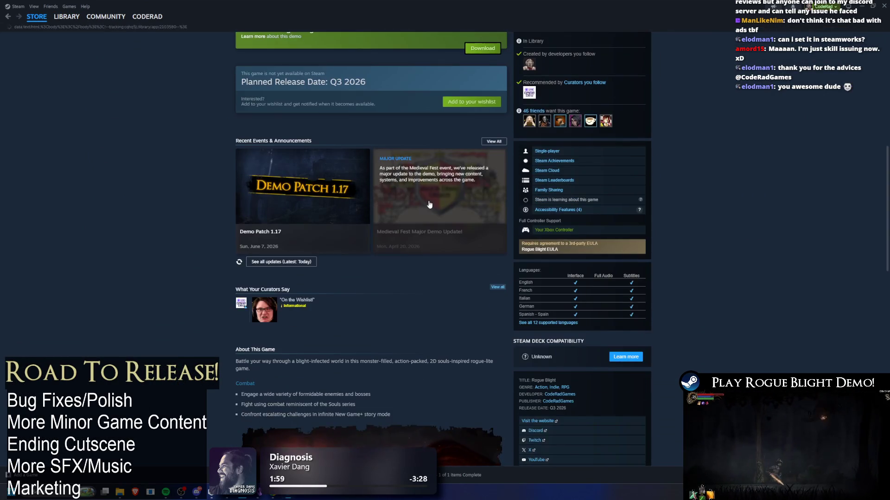
{"action": "key", "text": "alt+Left"}
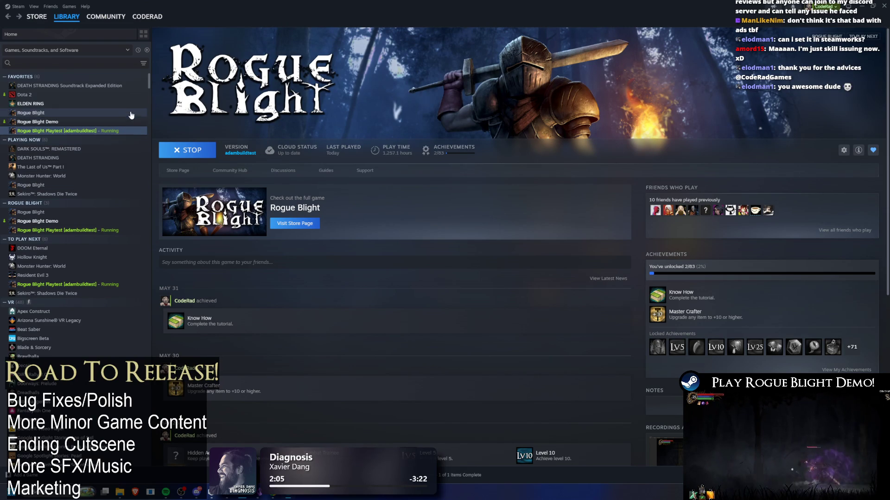
{"action": "key", "text": "alt+Tab"}
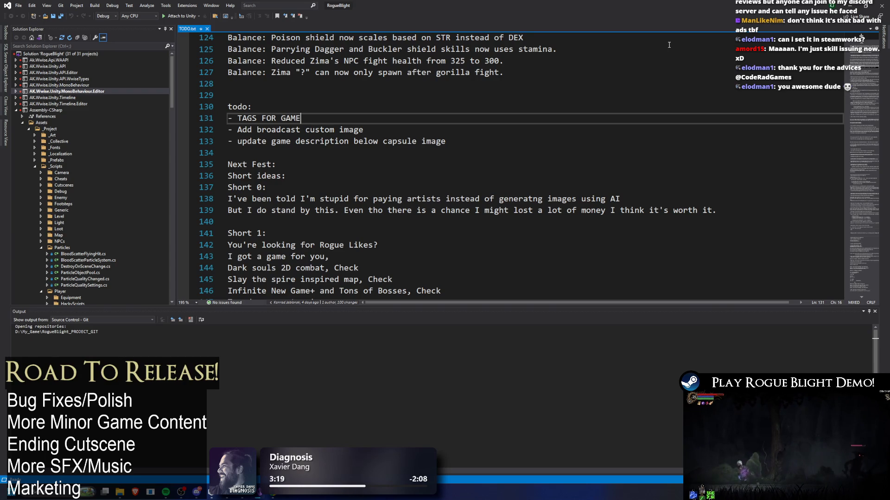
{"action": "key", "text": "alt+Tab"}
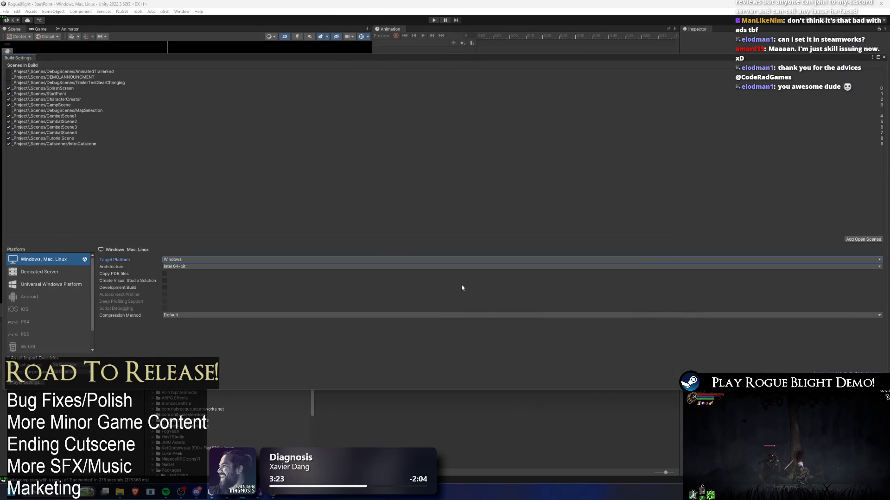
Open the windows_content build folder in a new File Explorer window using its copied path
{"action": "double_click", "coordinate": [96, 100]}
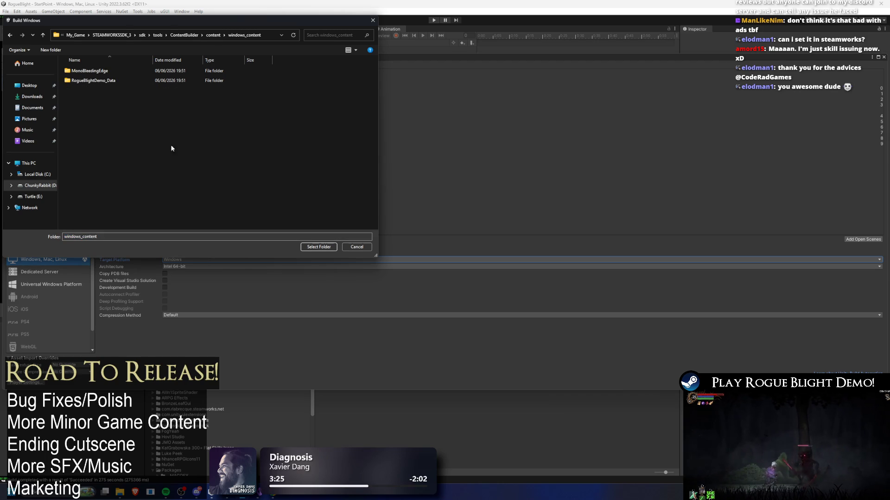
{"action": "left_click", "coordinate": [272, 37]}
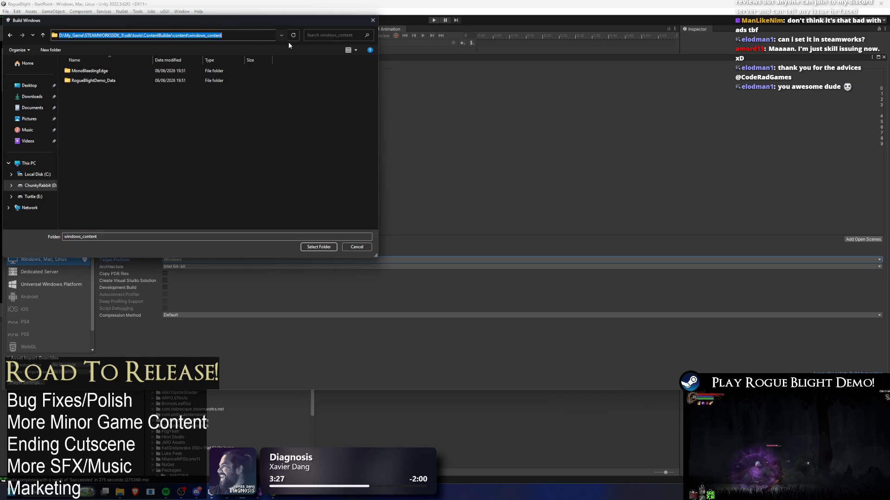
{"action": "key", "text": "super"}
{"action": "type", "text": "explorer"}
{"action": "key", "text": "Return"}
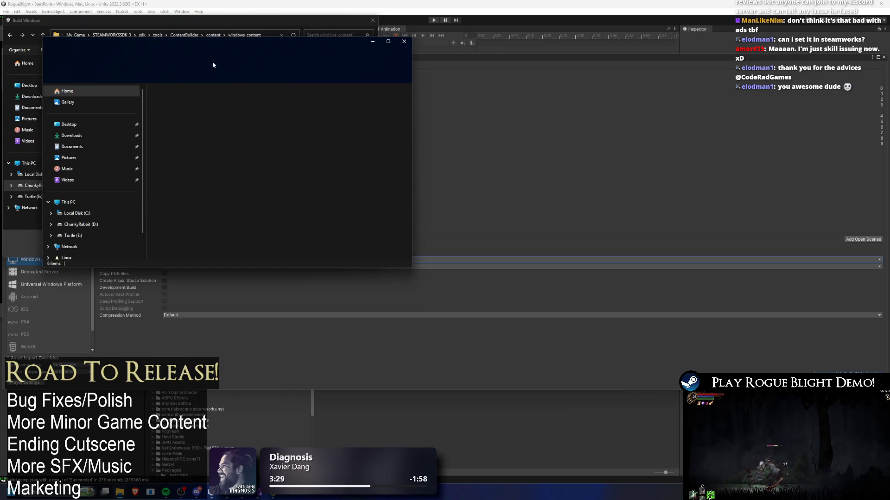
{"action": "left_click", "coordinate": [270, 59]}
{"action": "key", "text": "ctrl+v"}
{"action": "key", "text": "Return"}
Permanently delete the five old build files and choose windows_content as the Windows build folder
{"action": "left_click_drag", "start_coordinate": [245, 203], "coordinate": [87, 50]}
{"action": "key", "text": "shift+Delete"}
{"action": "key", "text": "Return"}
{"action": "left_click", "coordinate": [255, 23]}
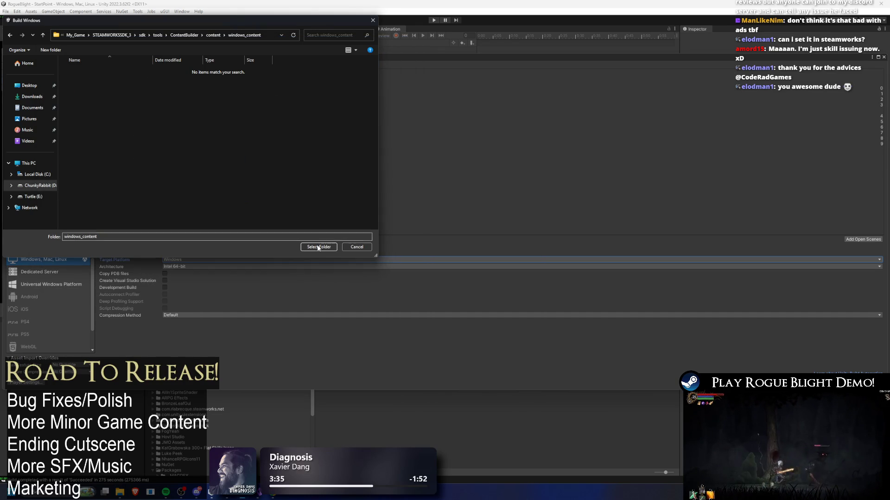
{"action": "left_click", "coordinate": [319, 245]}
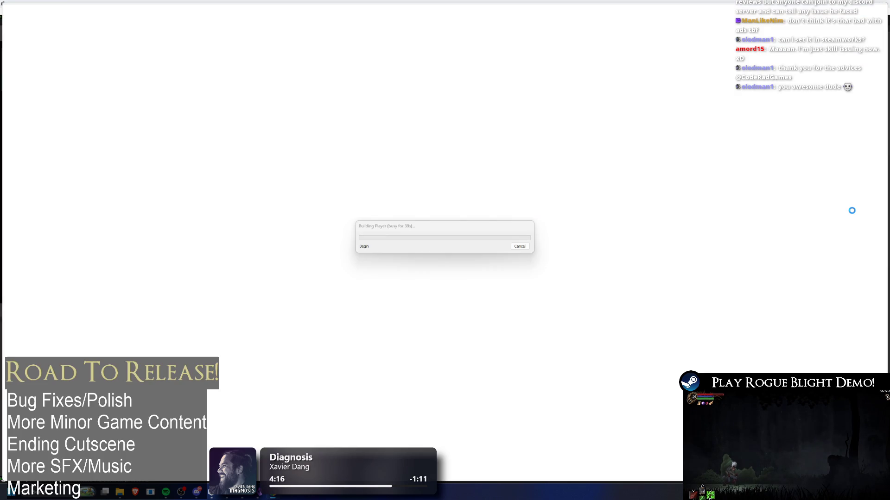
Let the Windows build reach the player-building stage, then switch to Visual Studio
{"action": "key", "text": "alt+Tab"}
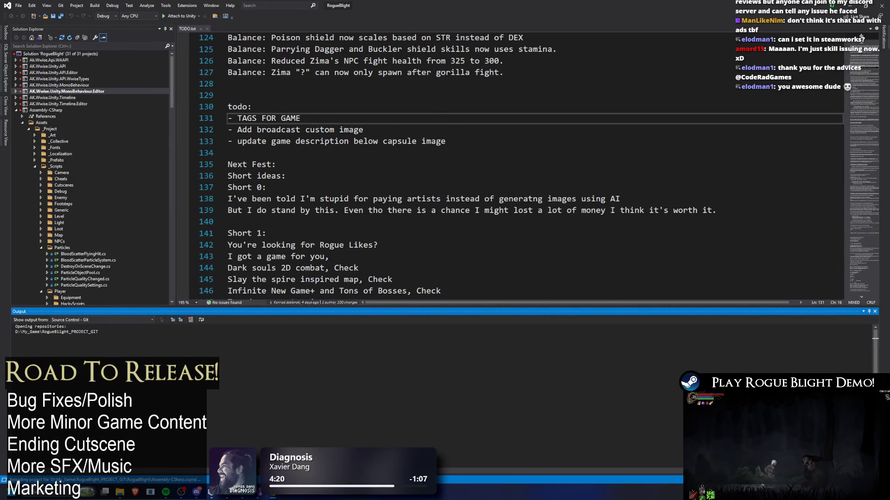
Focus the TODO.txt editor and check Unity's build progress in its taskbar preview
{"action": "key", "text": "Escape"}
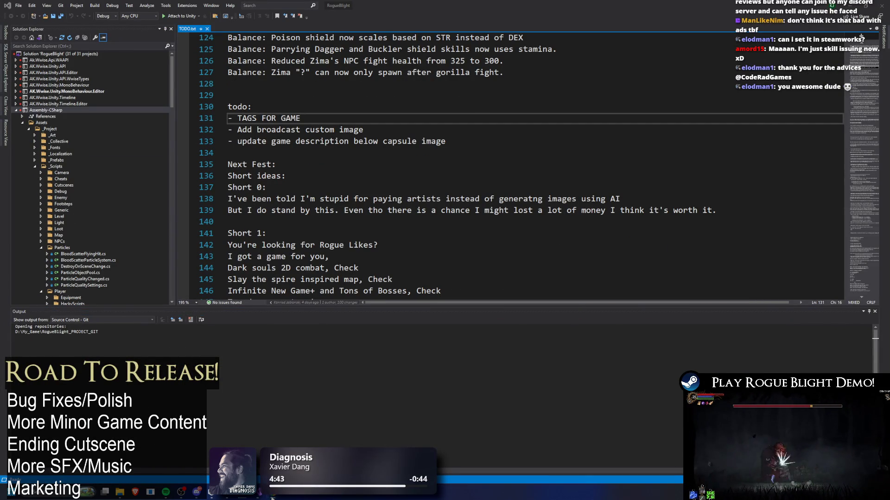
{"action": "mouse_move", "coordinate": [246, 497]}
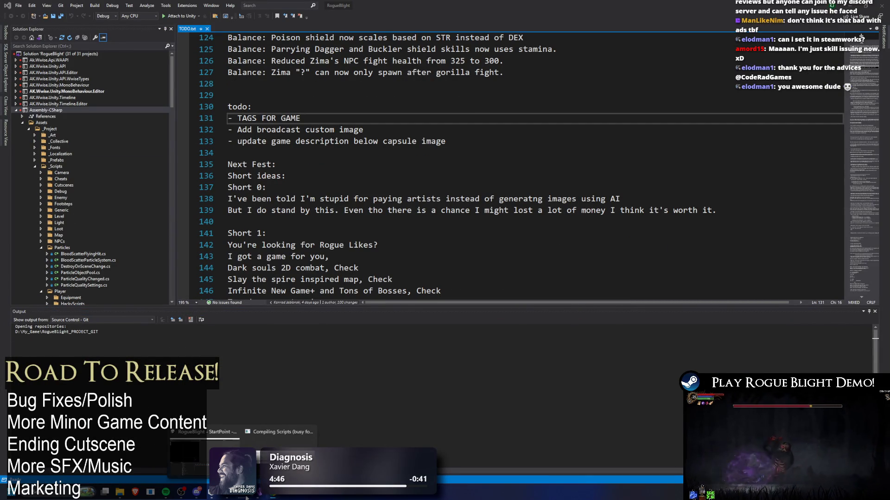